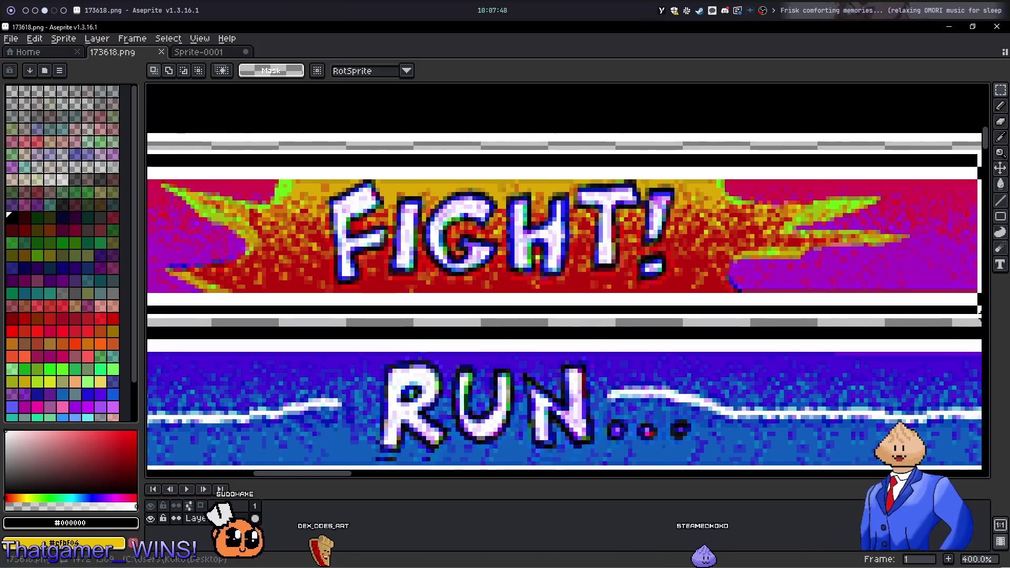
Select the FIGHT! banner panel on the button sheet
{"action": "scroll", "coordinate": [977, 298], "scroll_direction": "right", "scroll_amount": 5}
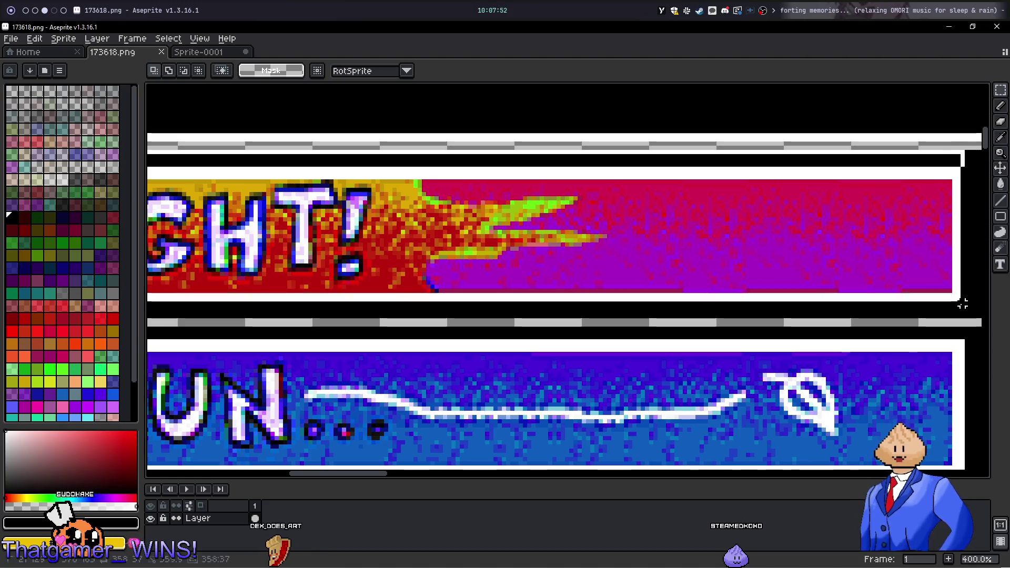
{"action": "scroll", "coordinate": [967, 307], "scroll_direction": "right", "scroll_amount": 2}
{"action": "left_click_drag", "start_coordinate": [962, 316], "coordinate": [966, 320]}
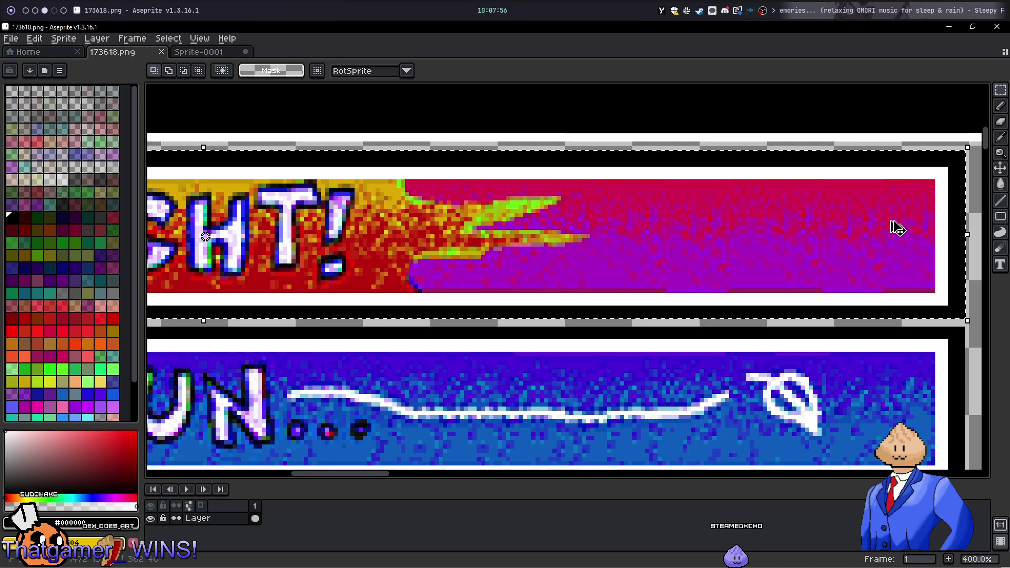
Paste the FIGHT! banner into a new 362x40 sprite, then go back to Godot
{"action": "key", "text": "ctrl+n"}
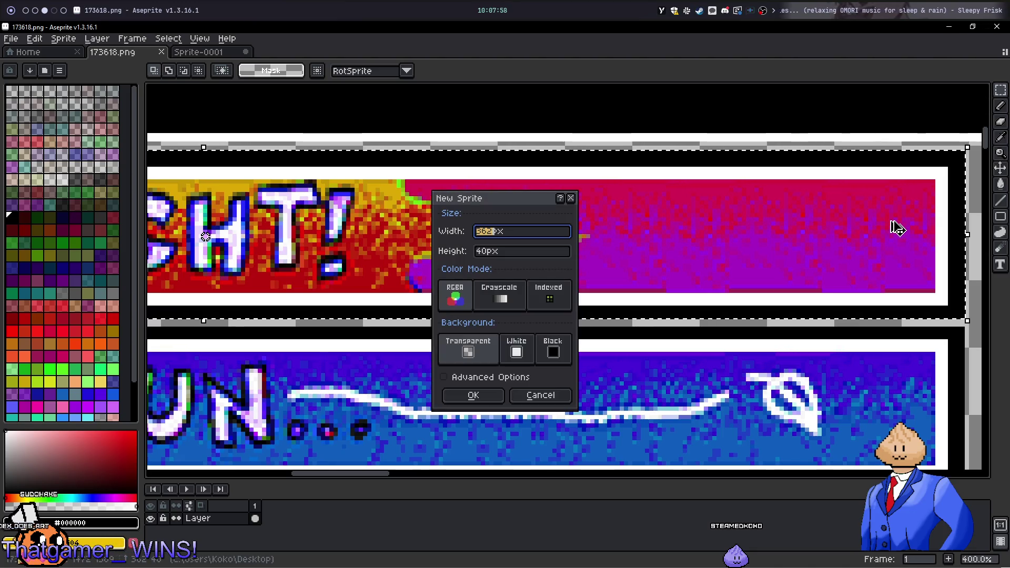
{"action": "key", "text": "Return"}
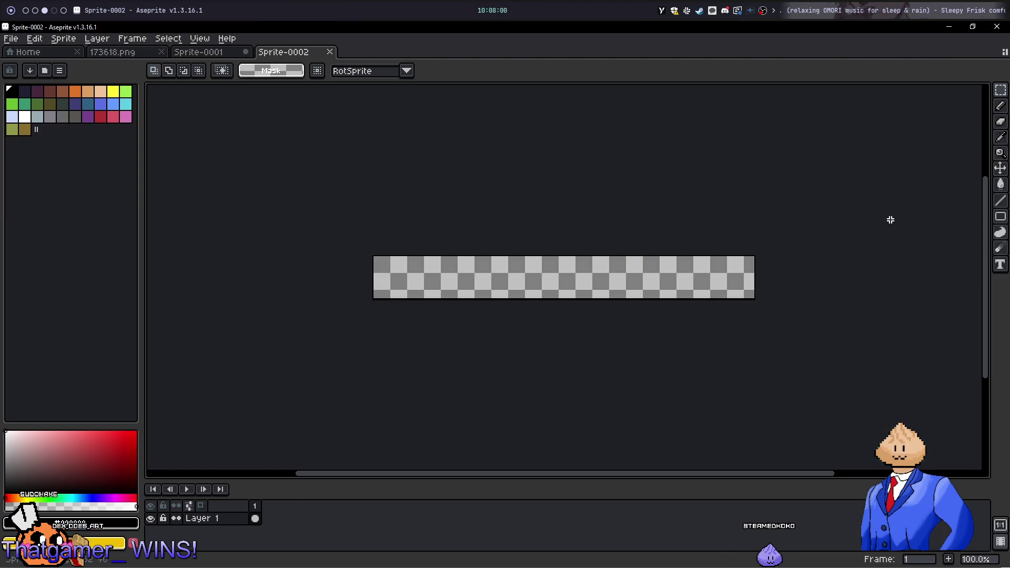
{"action": "key", "text": "ctrl+v"}
{"action": "scroll", "coordinate": [803, 222], "scroll_direction": "up", "scroll_amount": 3}
{"action": "scroll", "coordinate": [758, 196], "scroll_direction": "down", "scroll_amount": 1}
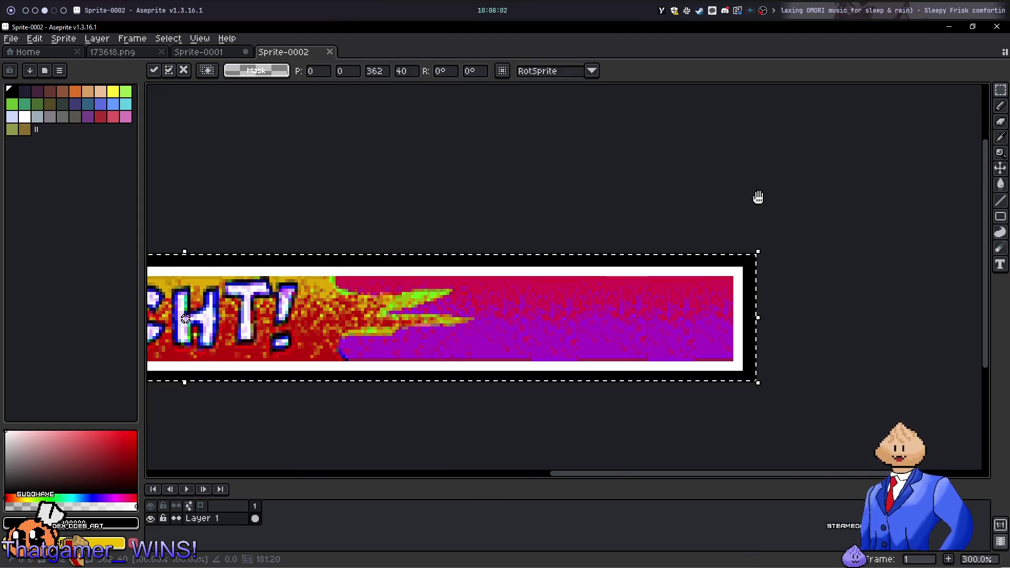
{"action": "left_click_drag", "start_coordinate": [757, 196], "coordinate": [913, 149]}
{"action": "key", "text": "Return"}
{"action": "key", "text": "super+2"}
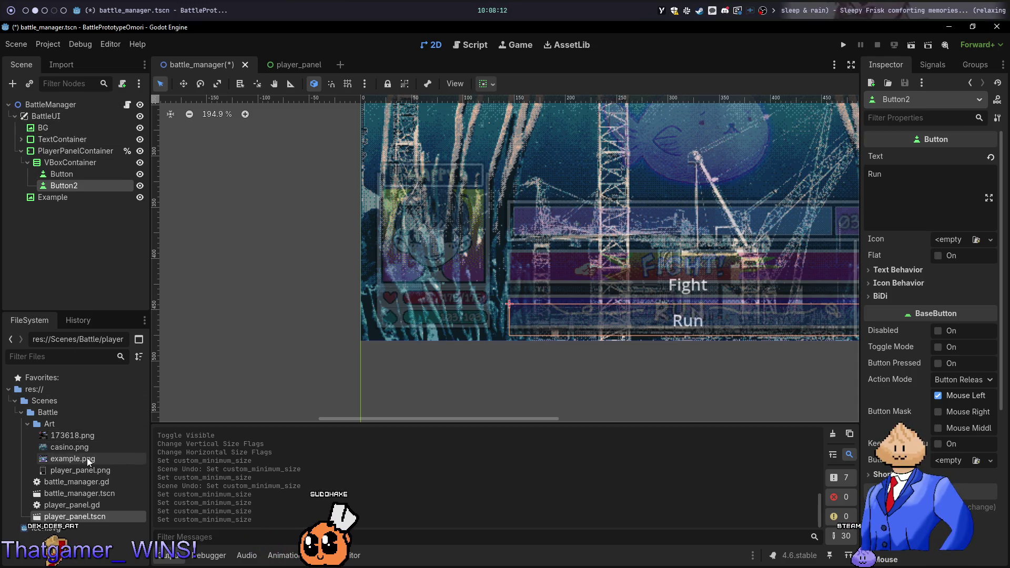
Collapse the Art folder and bring up its Create New submenu in the FileSystem dock
{"action": "left_click", "coordinate": [27, 424]}
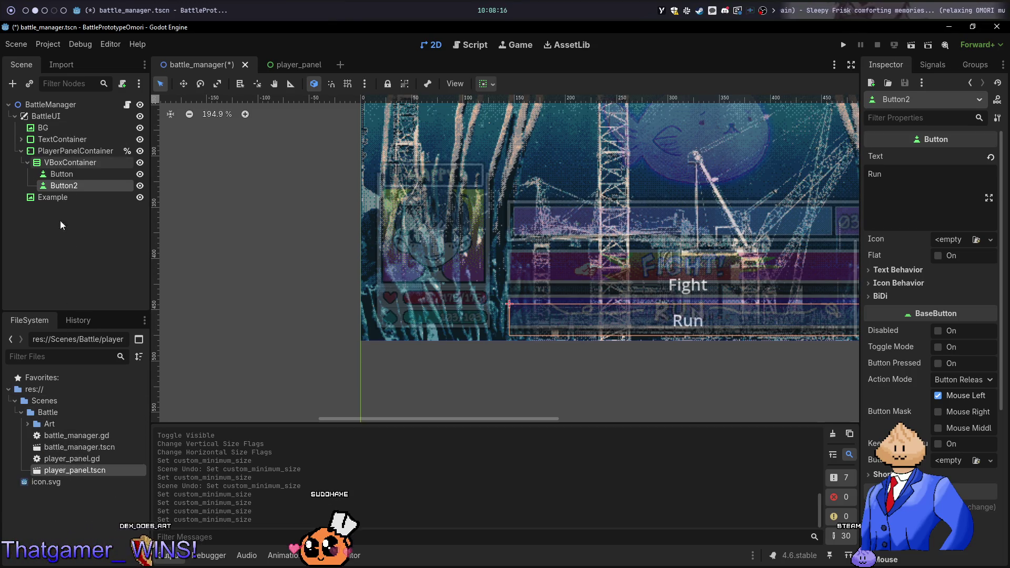
{"action": "right_click", "coordinate": [56, 424]}
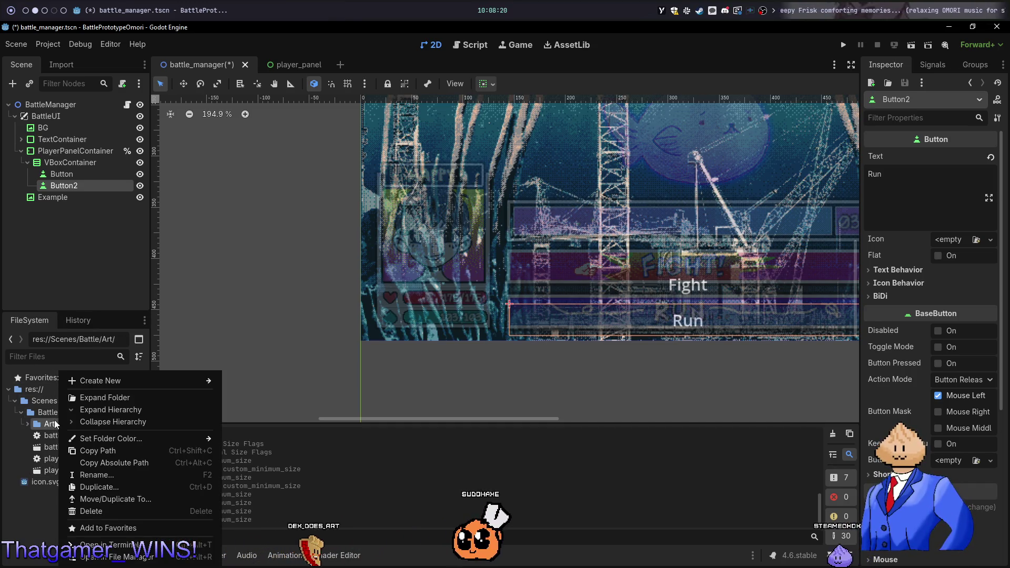
{"action": "mouse_move", "coordinate": [215, 382]}
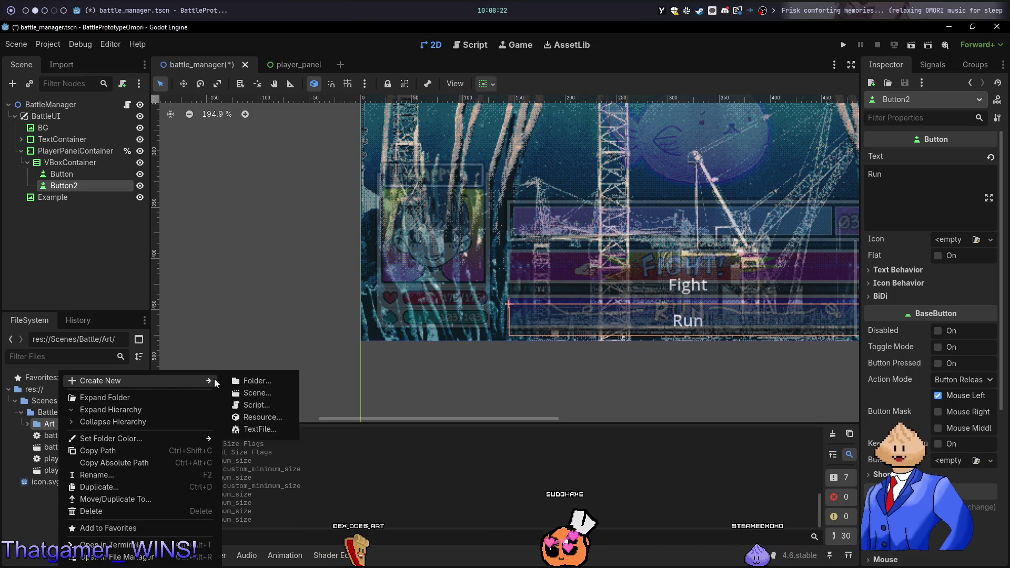
{"action": "left_click", "coordinate": [275, 415]}
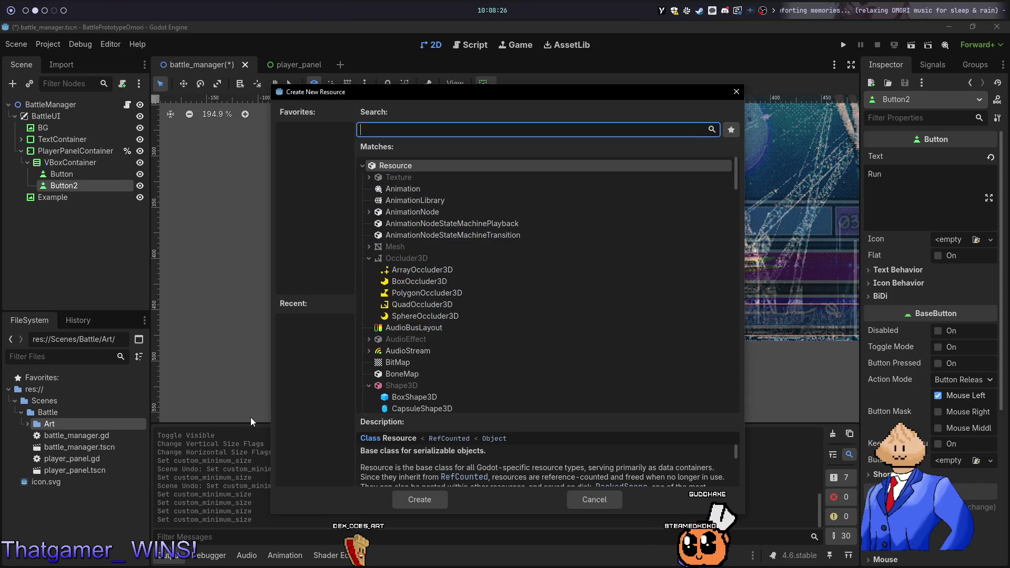
{"action": "type", "text": "tile"}
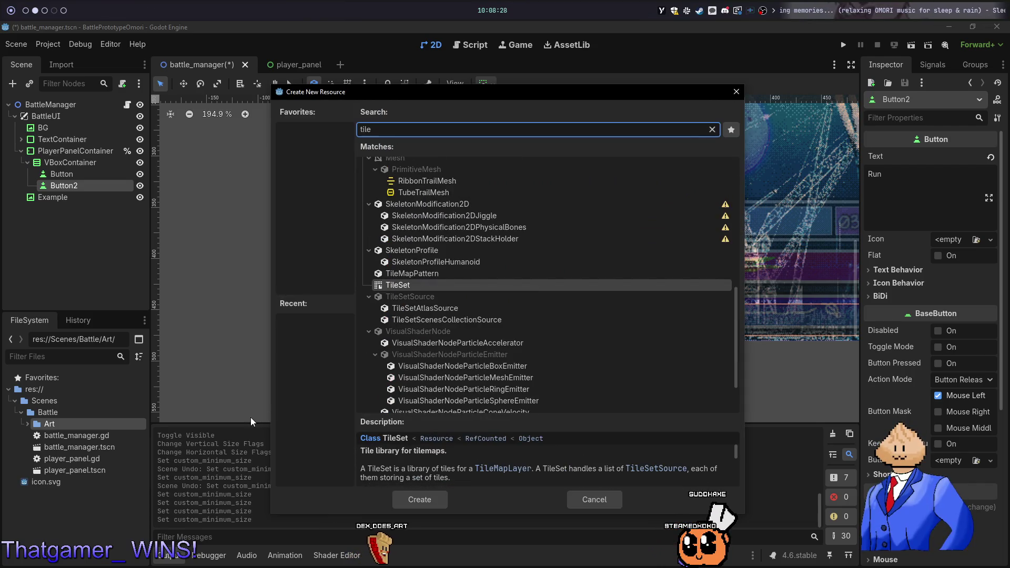
{"action": "key", "text": "BackSpace"}
{"action": "key", "text": "BackSpace"}
{"action": "key", "text": "BackSpace"}
{"action": "type", "text": "sprite"}
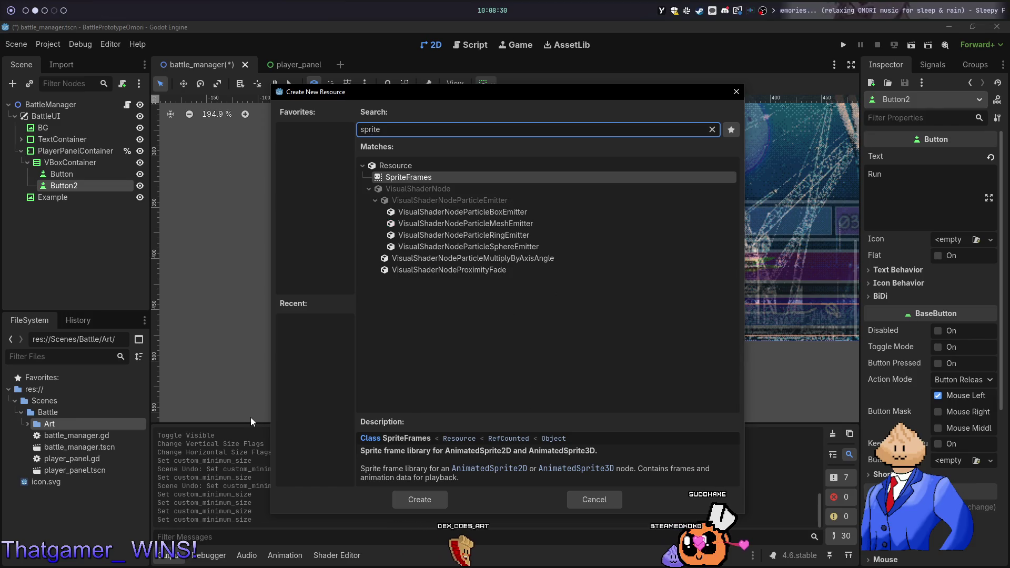
{"action": "type", "text": "s"}
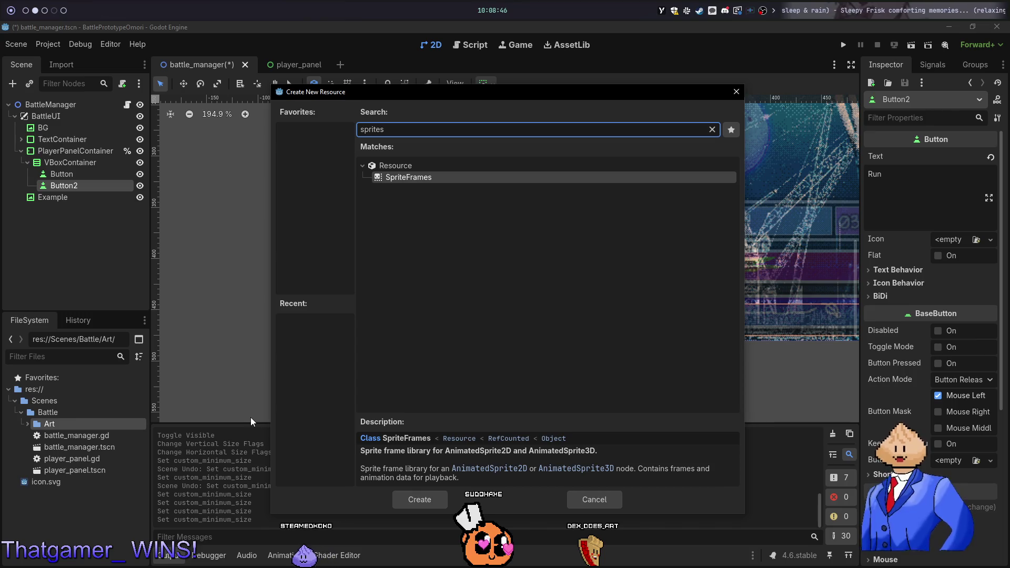
{"action": "key", "text": "ctrl+a"}
{"action": "key", "text": "BackSpace"}
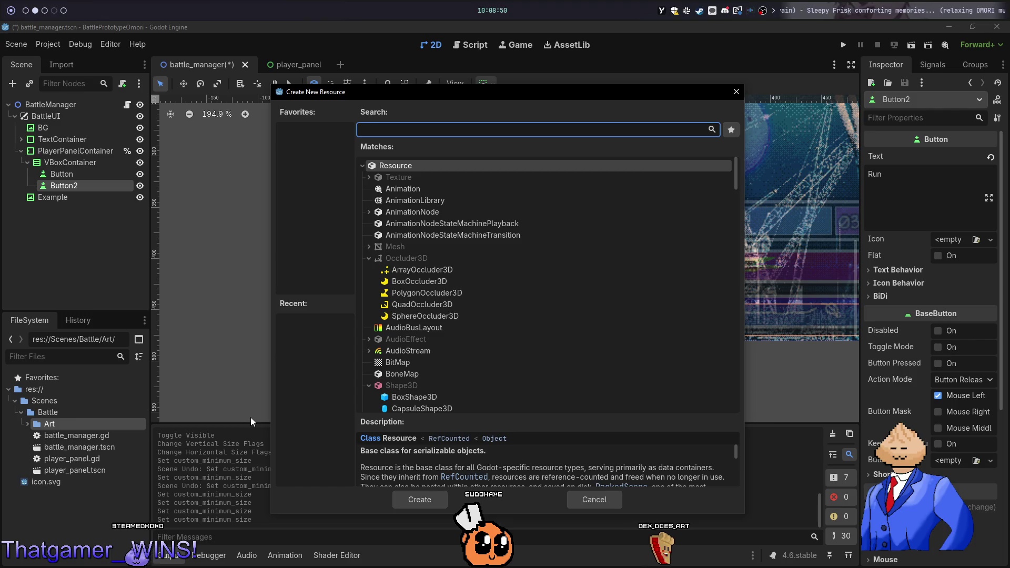
{"action": "key", "text": "Escape"}
{"action": "key", "text": "super+3"}
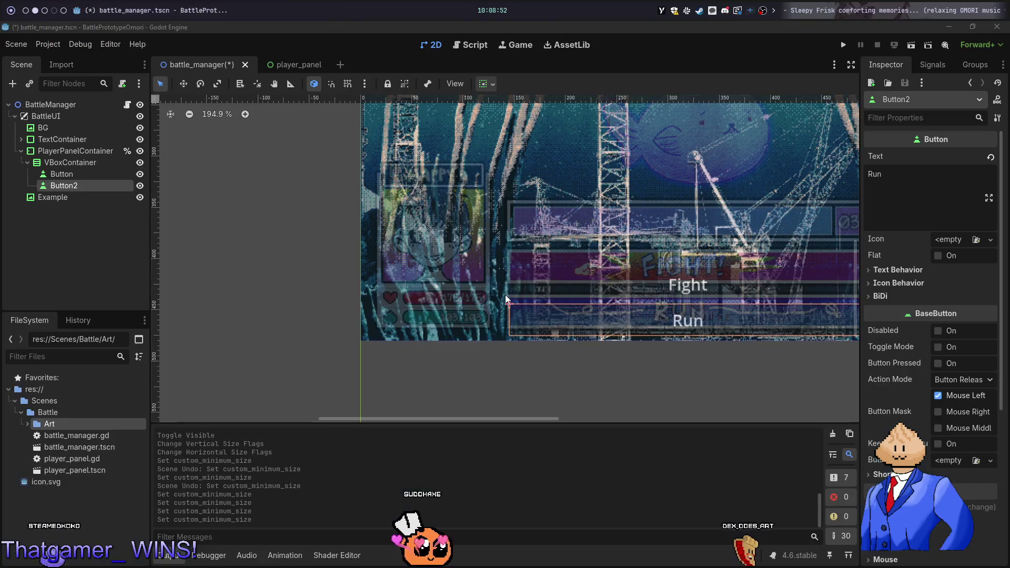
Export the FIGHT! banner sprite as fight_button.png
{"action": "key", "text": "m"}
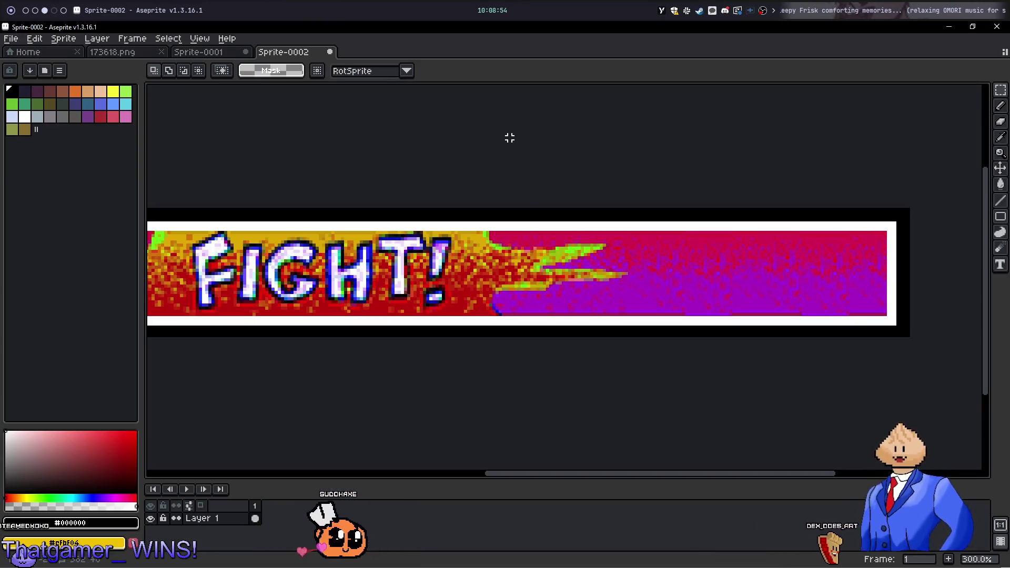
{"action": "scroll", "coordinate": [779, 132], "scroll_direction": "down", "scroll_amount": 5}
{"action": "scroll", "coordinate": [728, 156], "scroll_direction": "up", "scroll_amount": 3}
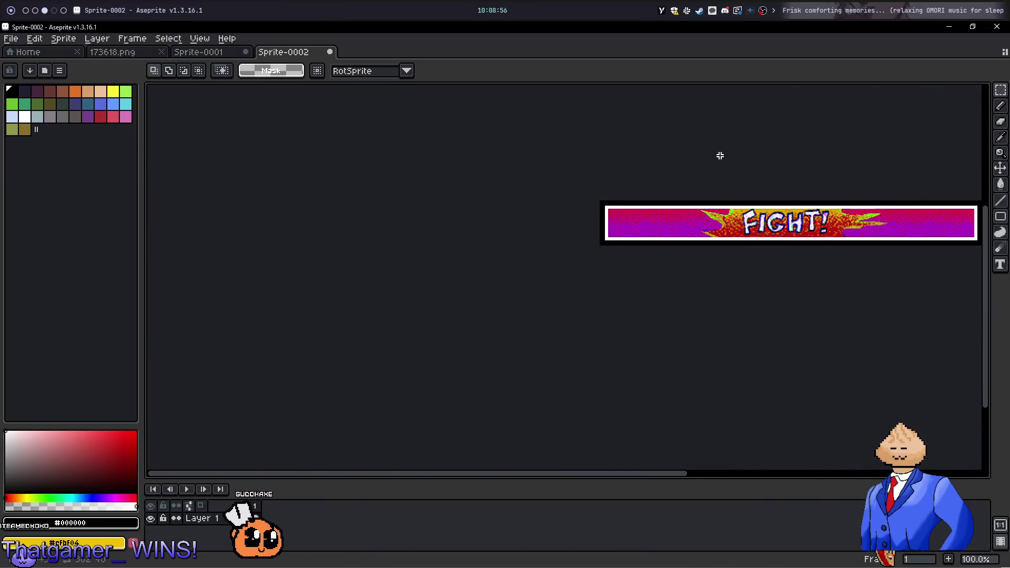
{"action": "left_click", "coordinate": [92, 39]}
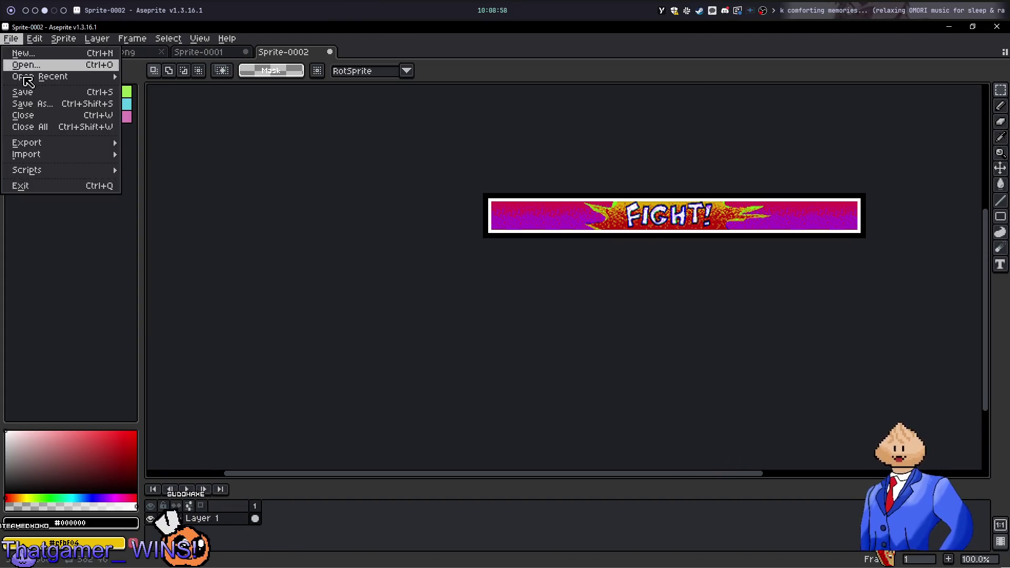
{"action": "mouse_move", "coordinate": [63, 143]}
{"action": "left_click", "coordinate": [165, 147]}
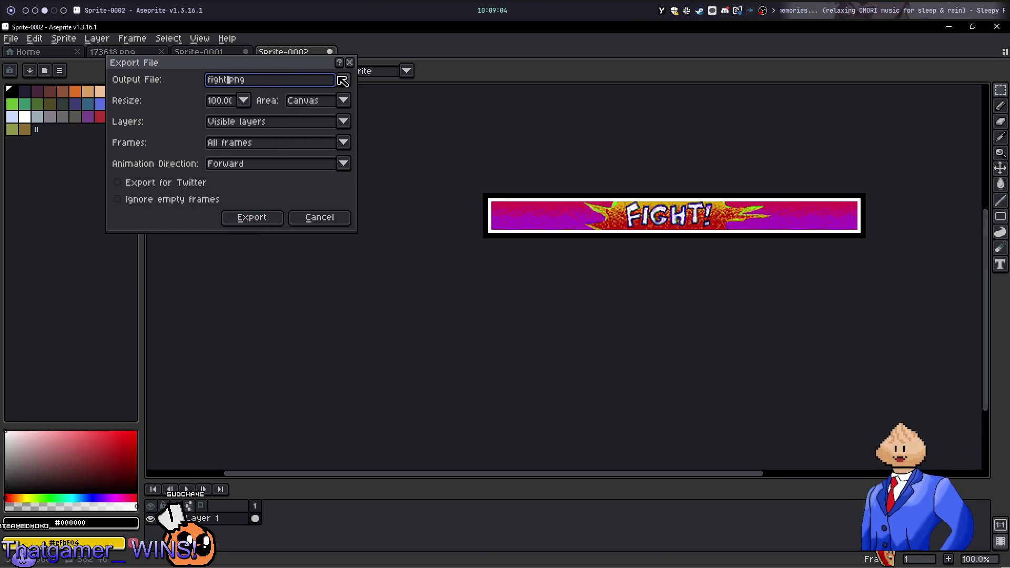
{"action": "key", "text": "Return"}
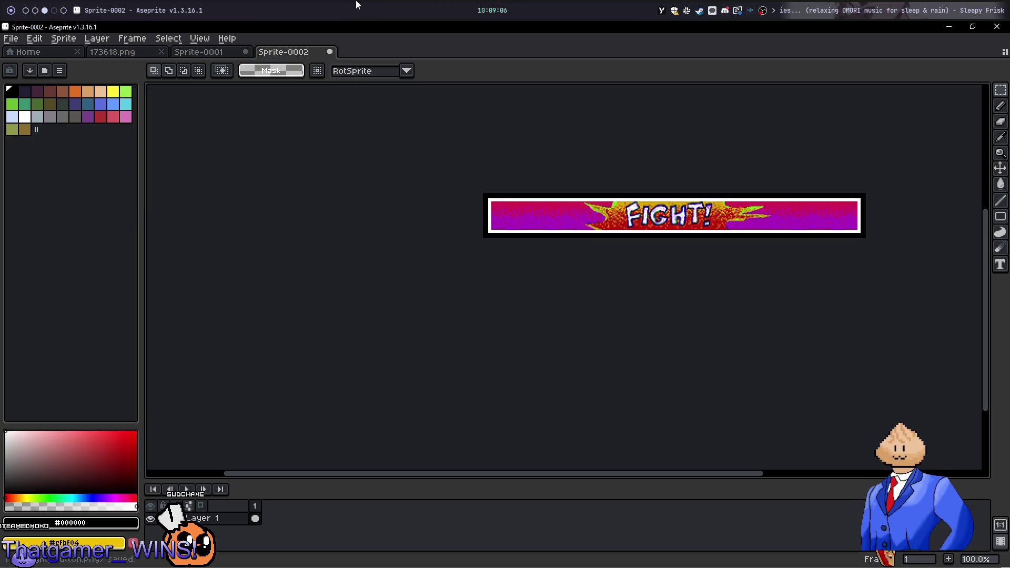
Browse the open Aseprite documents and return to the FIGHT! banner sprite
{"action": "key", "text": "ctrl+s"}
{"action": "key", "text": "Escape"}
{"action": "left_click", "coordinate": [98, 52]}
{"action": "key", "text": "ctrl+Tab"}
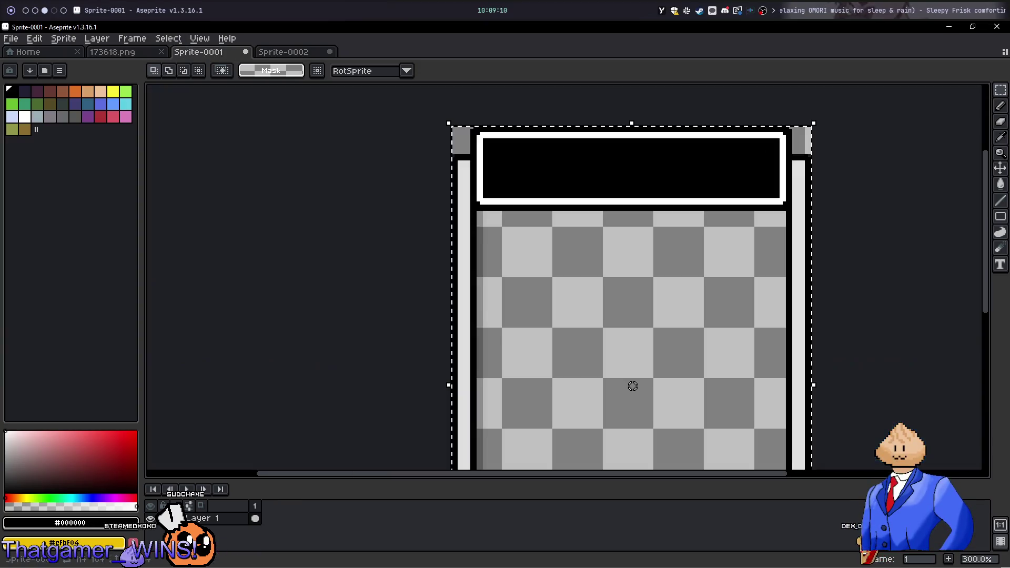
{"action": "left_click", "coordinate": [108, 52]}
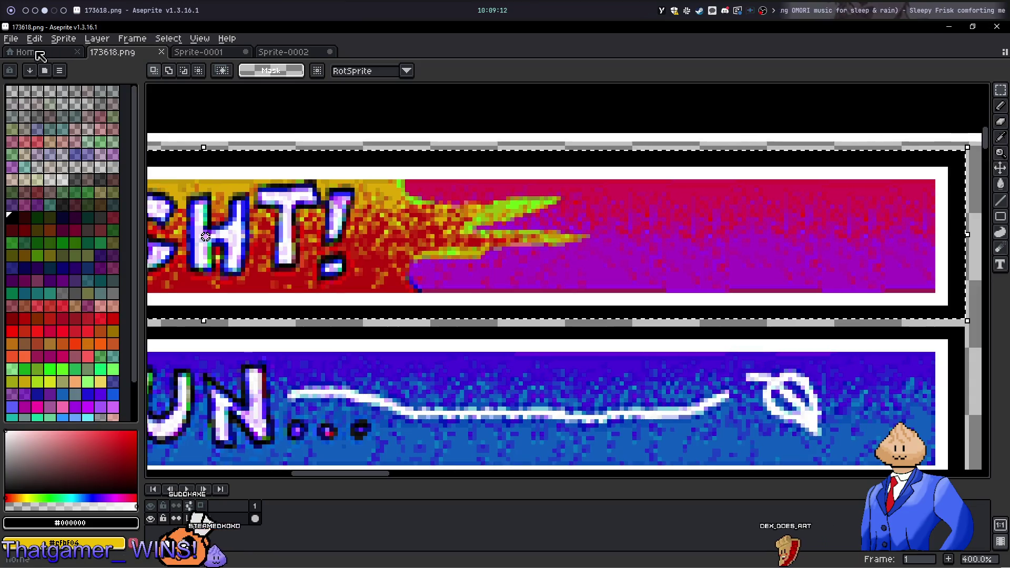
{"action": "key", "text": "ctrl+shift+Tab"}
{"action": "left_click", "coordinate": [279, 53]}
{"action": "key", "text": "ctrl+Tab"}
{"action": "left_click", "coordinate": [63, 39]}
{"action": "left_click", "coordinate": [305, 53]}
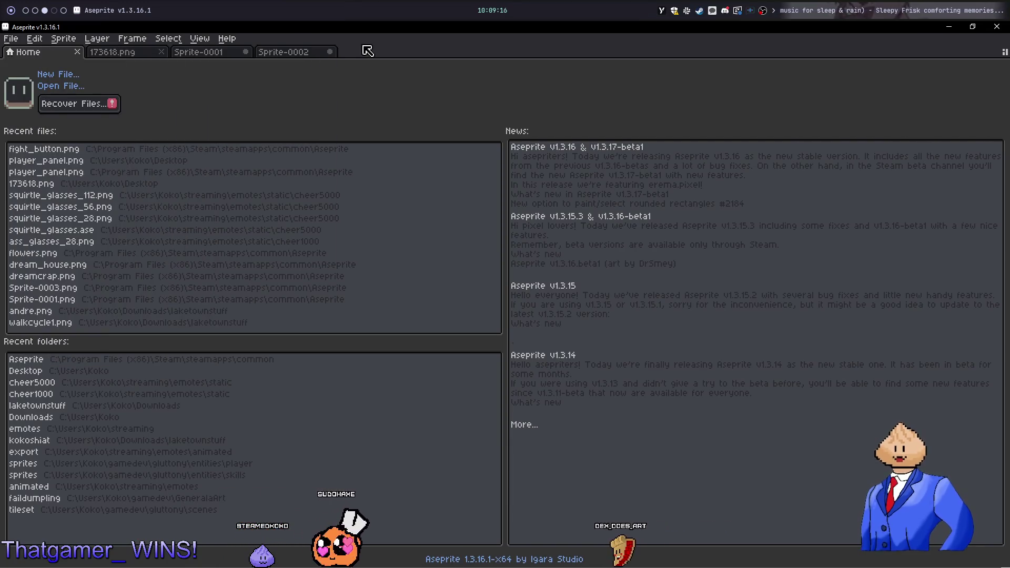
{"action": "left_click", "coordinate": [305, 52]}
{"action": "left_click", "coordinate": [11, 38]}
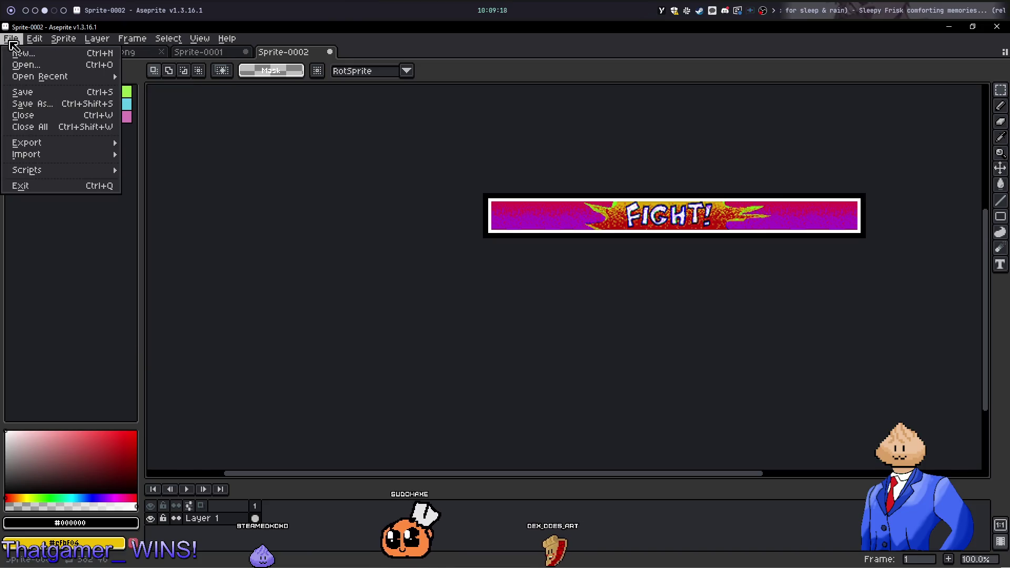
Export fight_button.png to the Desktop, deleting the older fight_button.png first
{"action": "mouse_move", "coordinate": [58, 142]}
{"action": "left_click", "coordinate": [178, 143]}
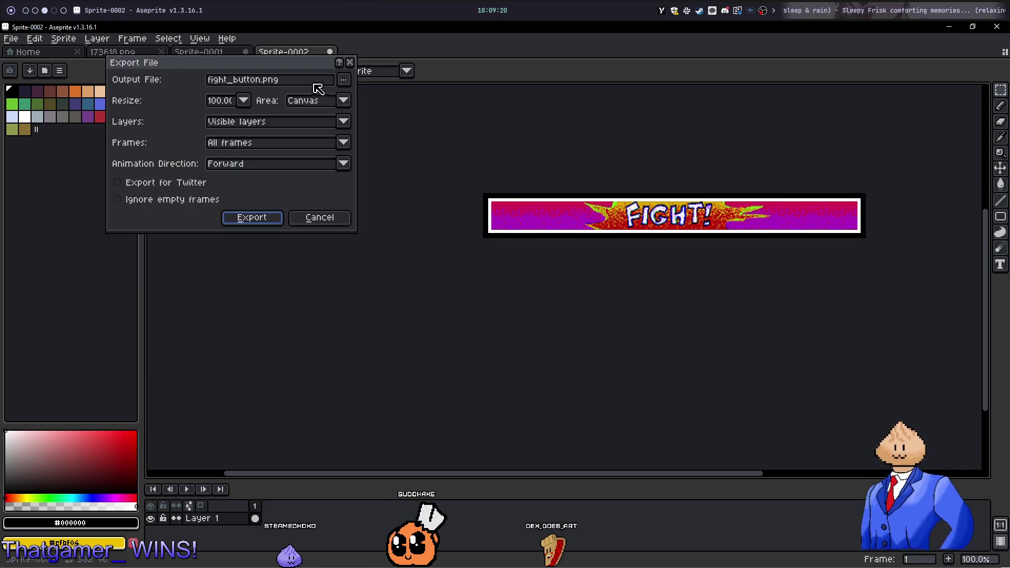
{"action": "left_click", "coordinate": [342, 79]}
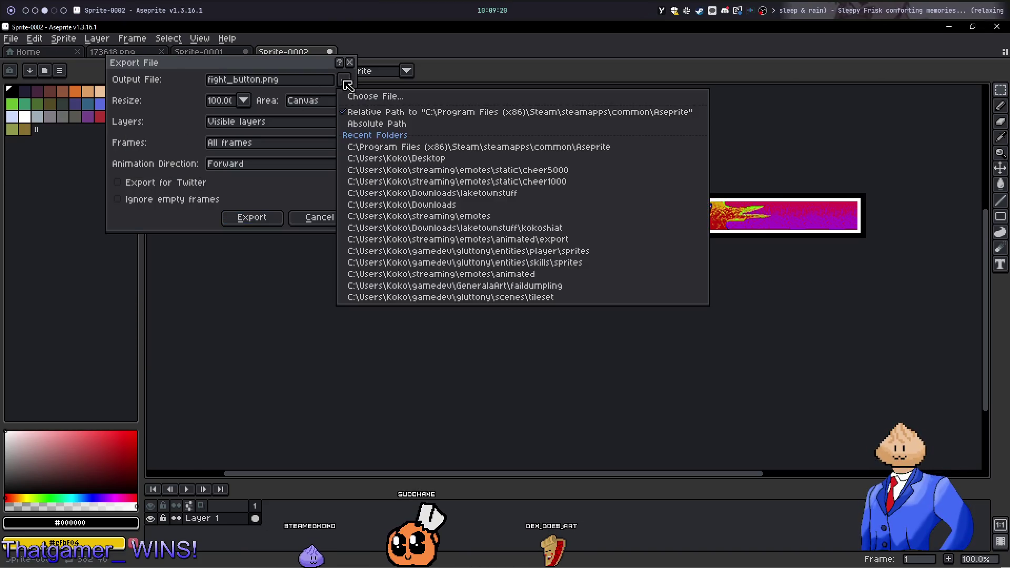
{"action": "left_click", "coordinate": [370, 96]}
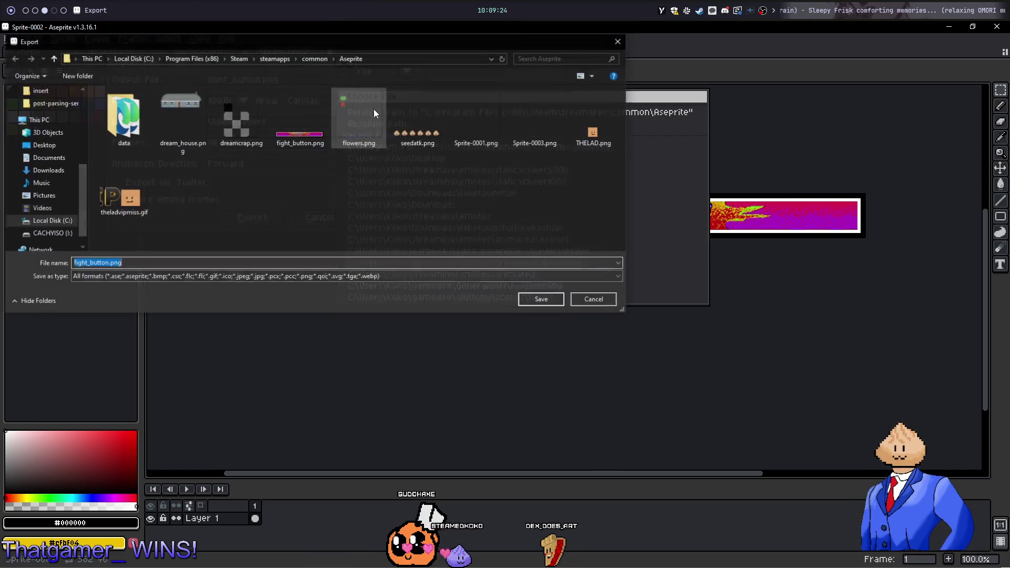
{"action": "left_click", "coordinate": [300, 116]}
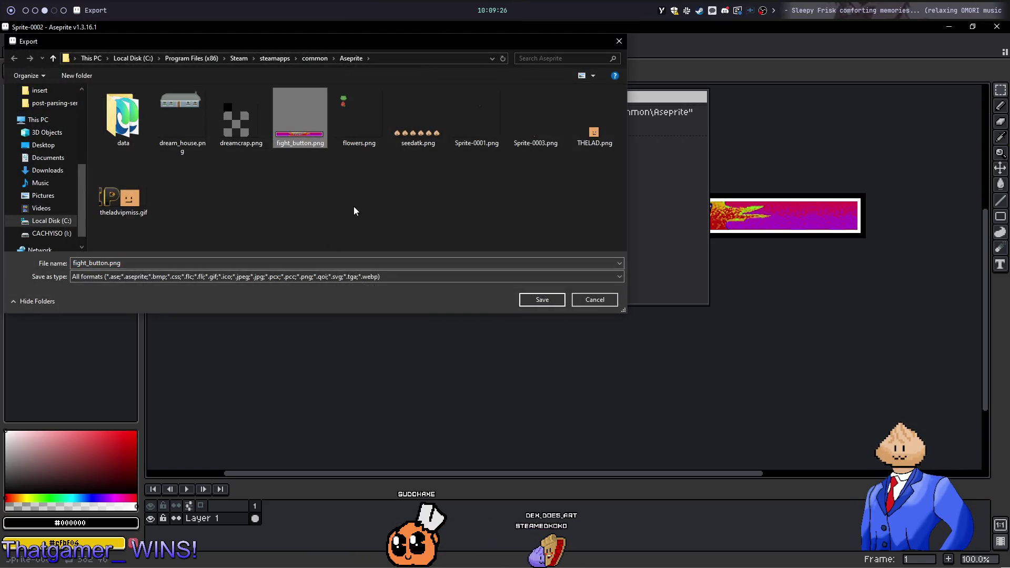
{"action": "key", "text": "Delete"}
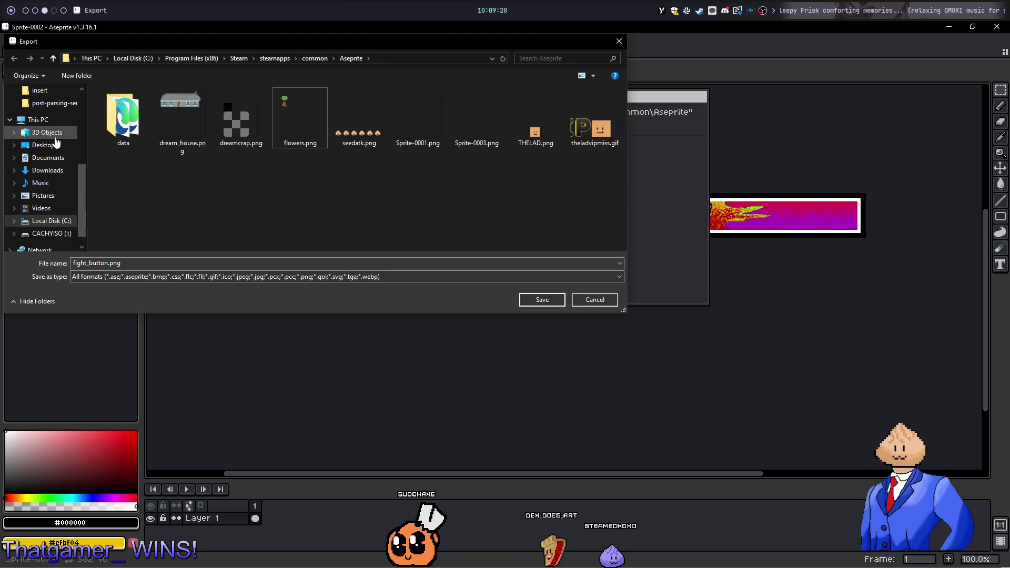
{"action": "left_click", "coordinate": [45, 145]}
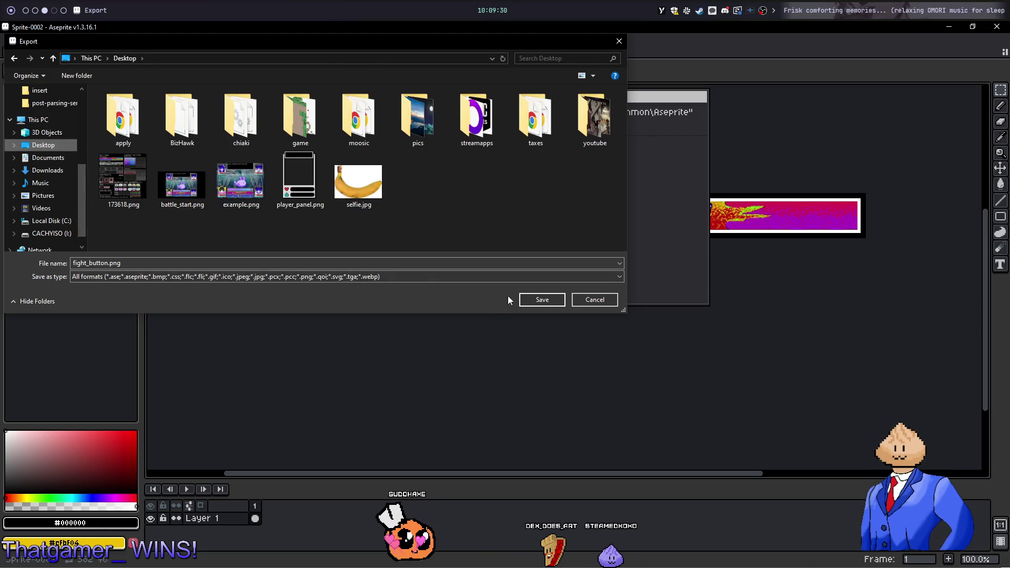
{"action": "left_click", "coordinate": [534, 300]}
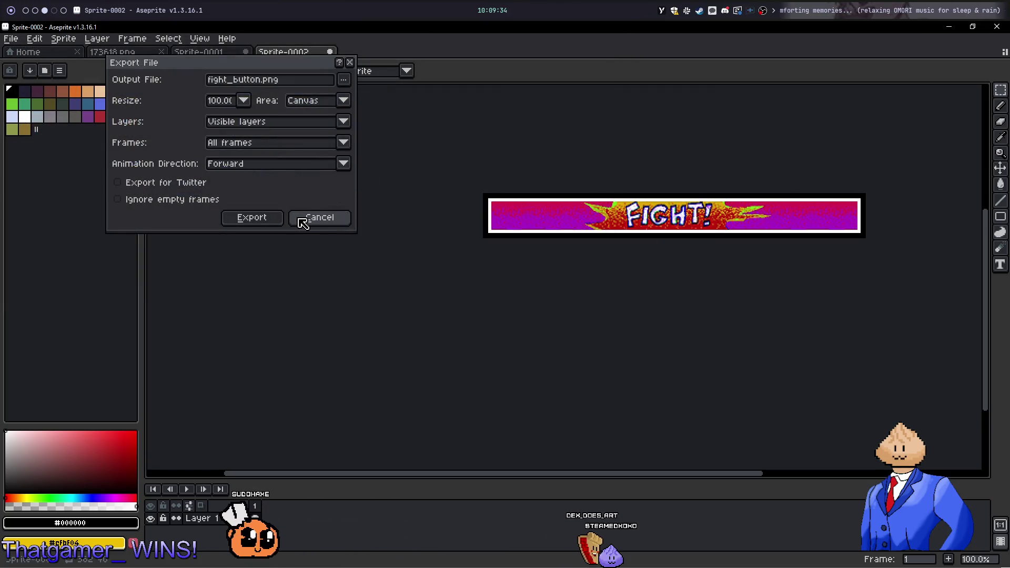
{"action": "left_click", "coordinate": [266, 218]}
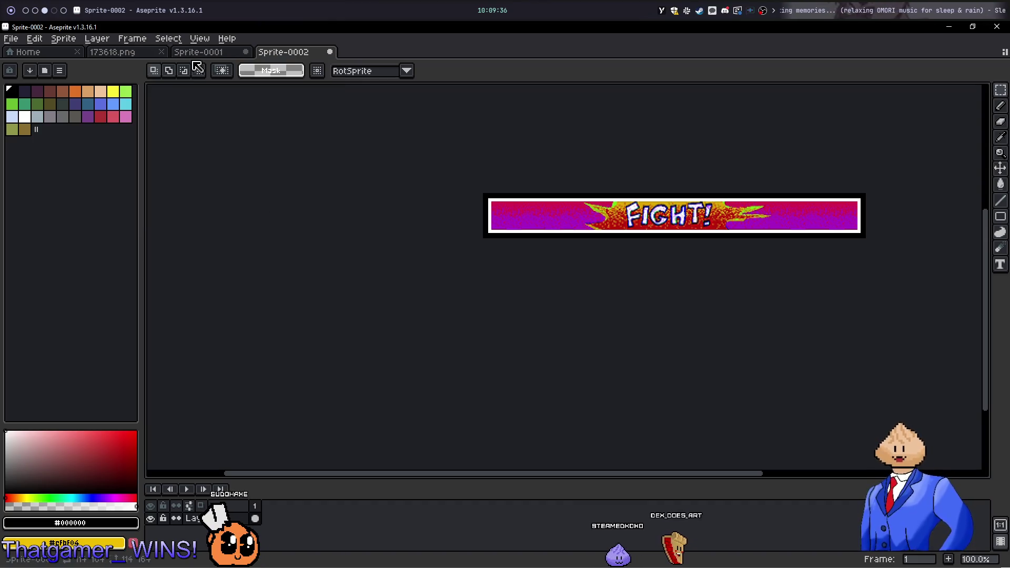
Select and copy the RUN... banner on the 173618.png button sheet
{"action": "left_click", "coordinate": [119, 52]}
{"action": "scroll", "coordinate": [438, 330], "scroll_direction": "down", "scroll_amount": 2}
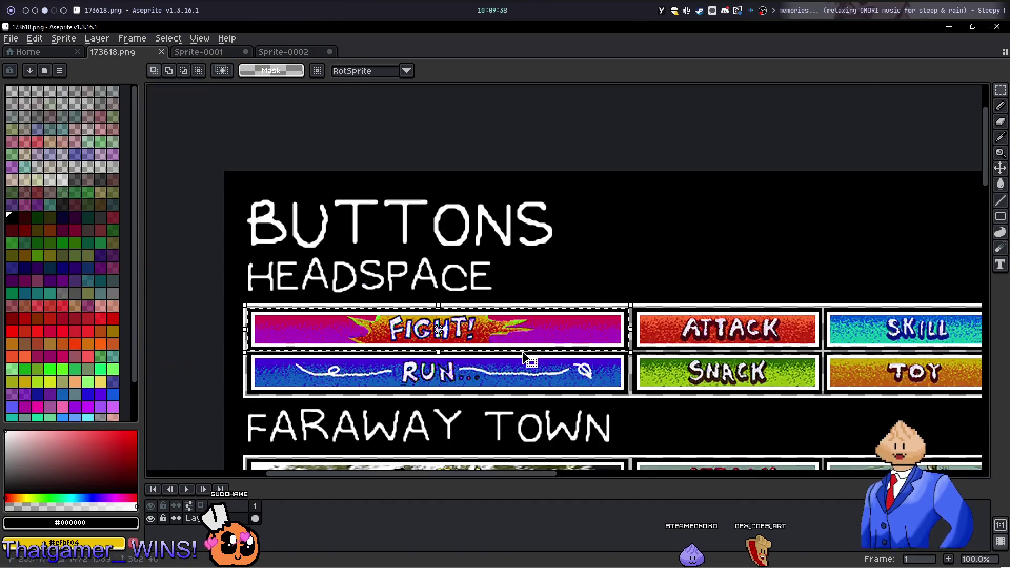
{"action": "scroll", "coordinate": [438, 330], "scroll_direction": "up", "scroll_amount": 2}
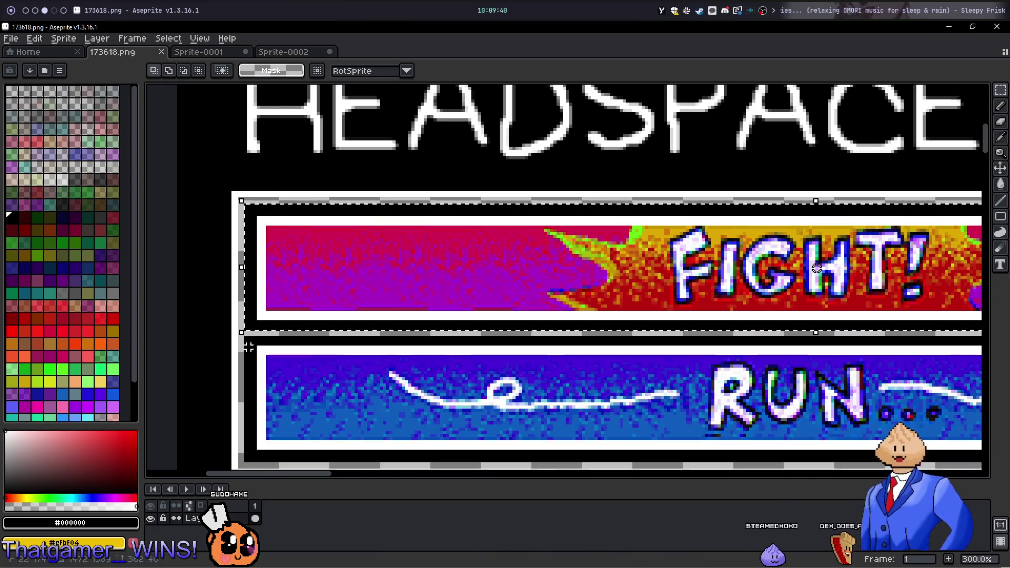
{"action": "left_click_drag", "start_coordinate": [816, 268], "coordinate": [398, 268]}
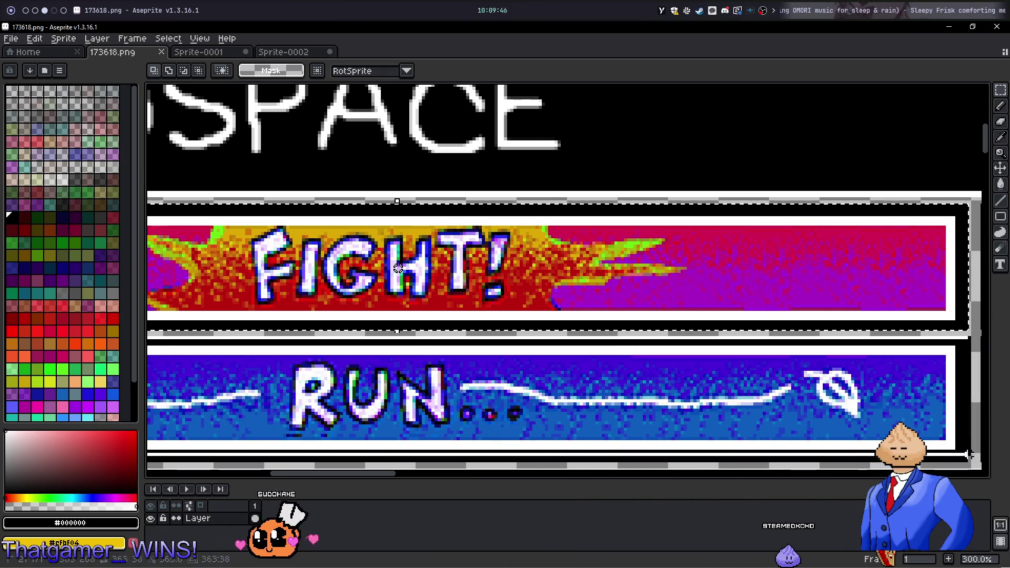
{"action": "left_click_drag", "start_coordinate": [967, 330], "coordinate": [972, 464]}
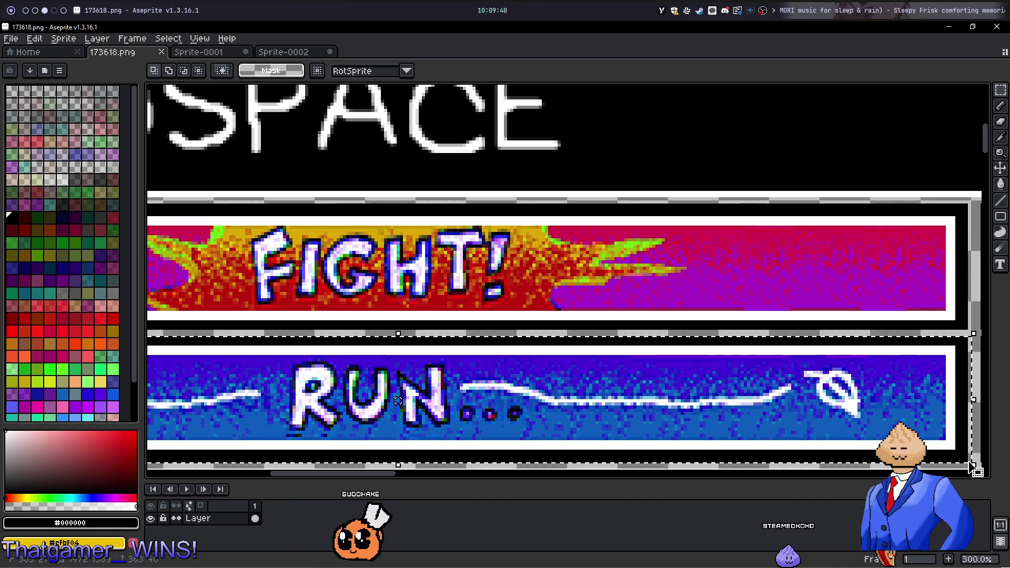
{"action": "left_click", "coordinate": [970, 440]}
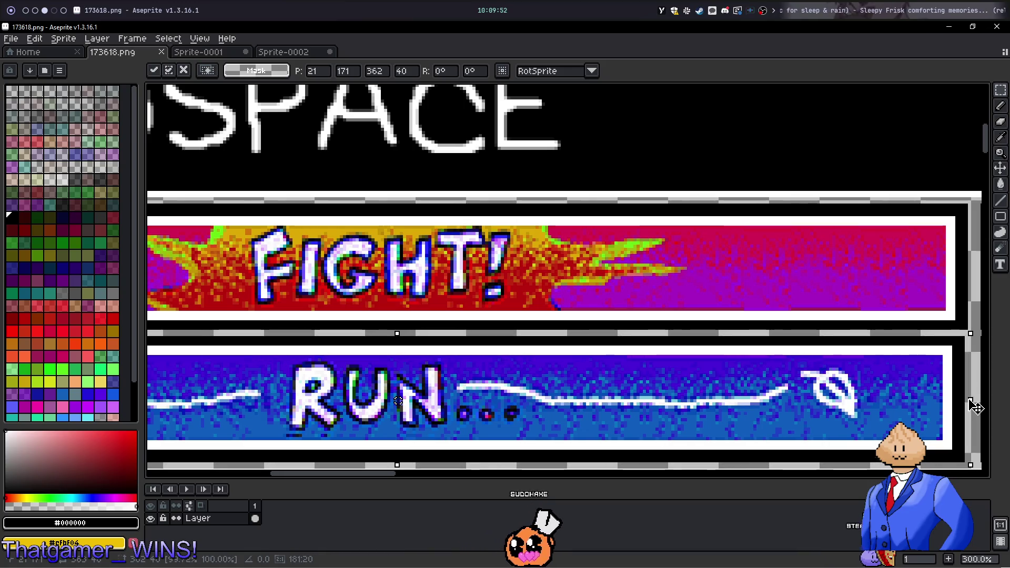
{"action": "key", "text": "Return"}
{"action": "left_click", "coordinate": [957, 409]}
{"action": "key", "text": "ctrl+d"}
{"action": "scroll", "coordinate": [844, 388], "scroll_direction": "down", "scroll_amount": 1}
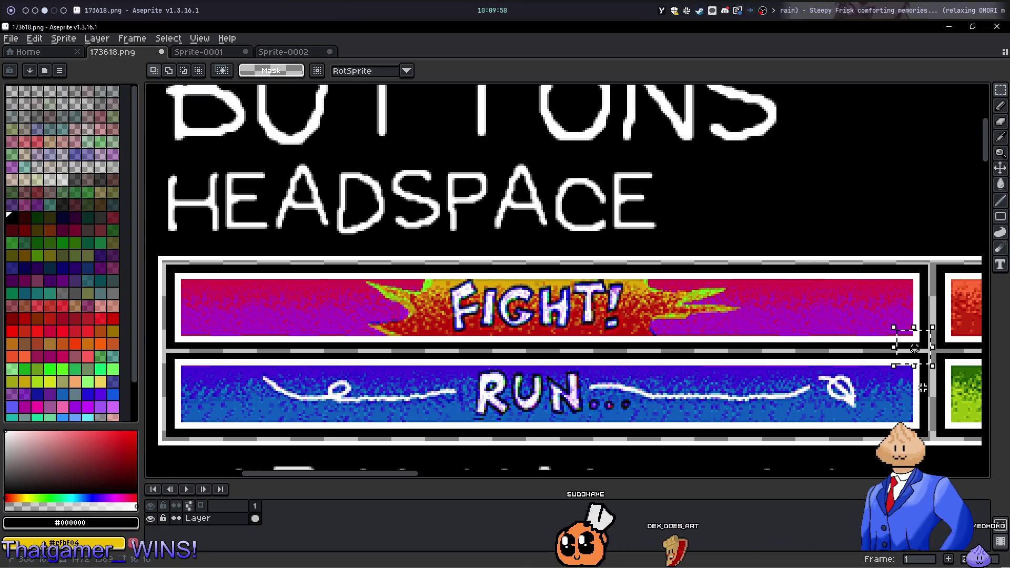
{"action": "scroll", "coordinate": [922, 369], "scroll_direction": "up", "scroll_amount": 2}
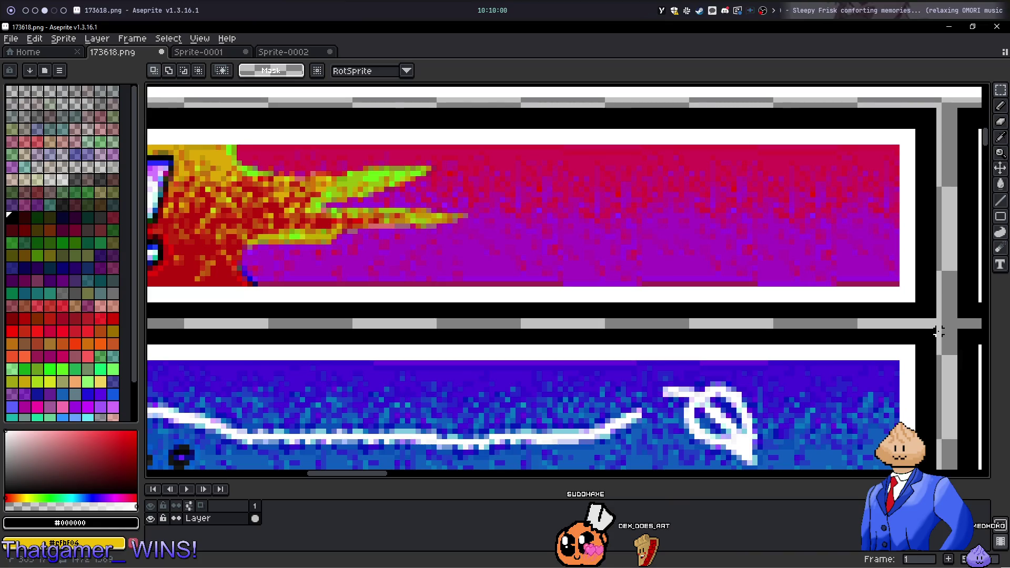
{"action": "scroll", "coordinate": [765, 347], "scroll_direction": "left", "scroll_amount": 10}
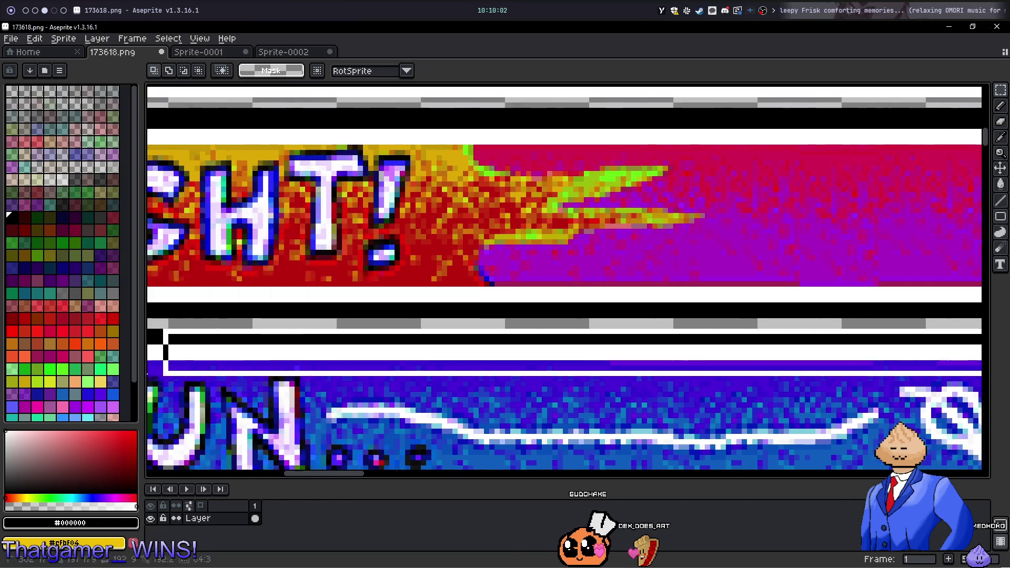
{"action": "left_click_drag", "start_coordinate": [148, 378], "coordinate": [190, 458]}
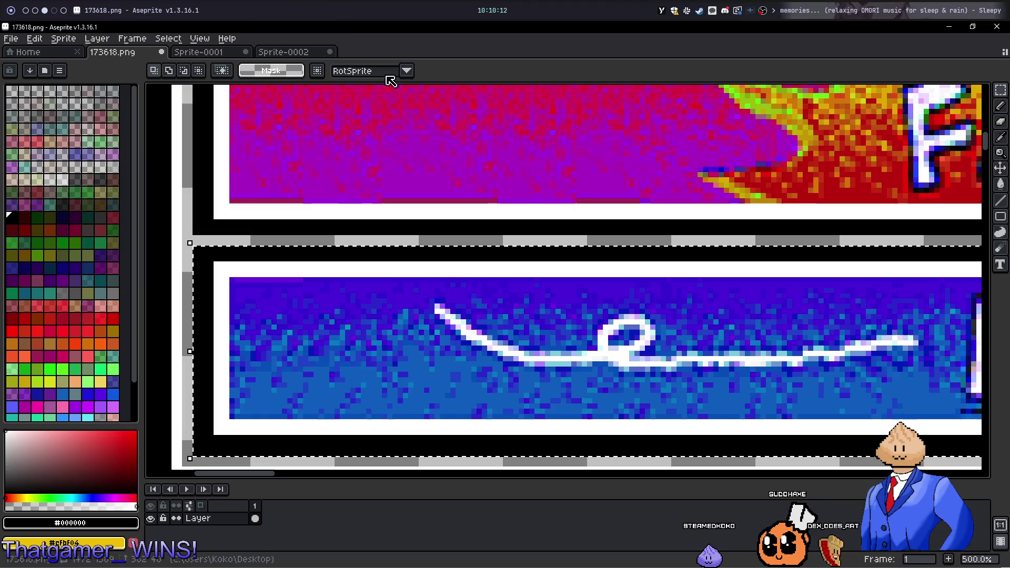
Paste RUN... over FIGHT! in the banner sprite and export it as run_button.png
{"action": "left_click", "coordinate": [289, 52]}
{"action": "key", "text": "ctrl+v"}
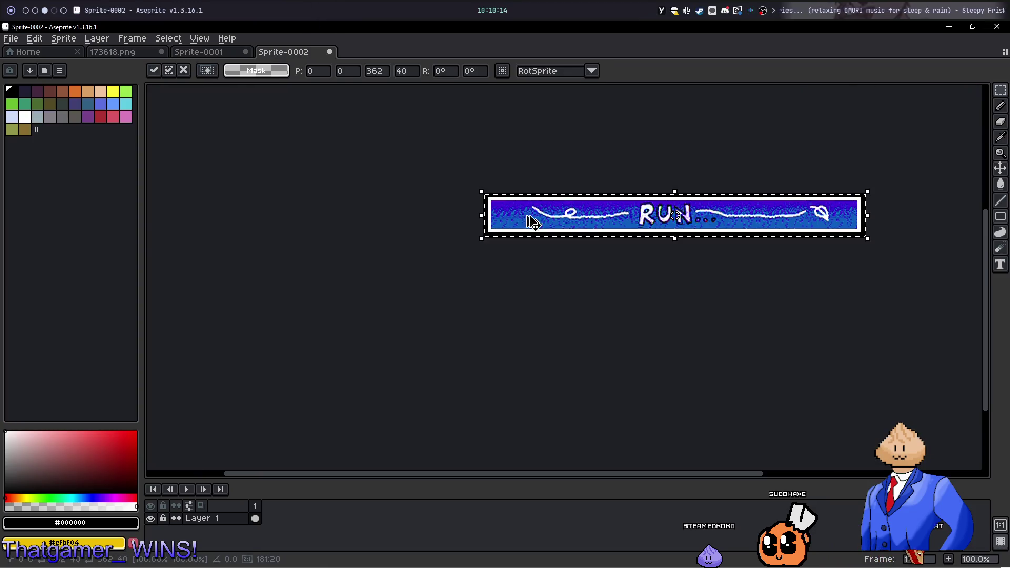
{"action": "left_click", "coordinate": [136, 39]}
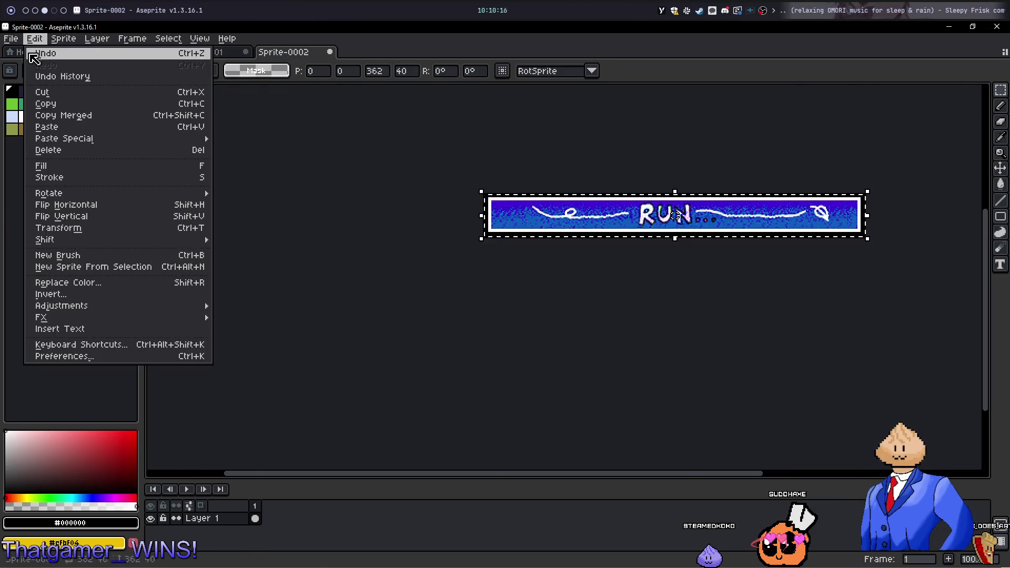
{"action": "mouse_move", "coordinate": [110, 143]}
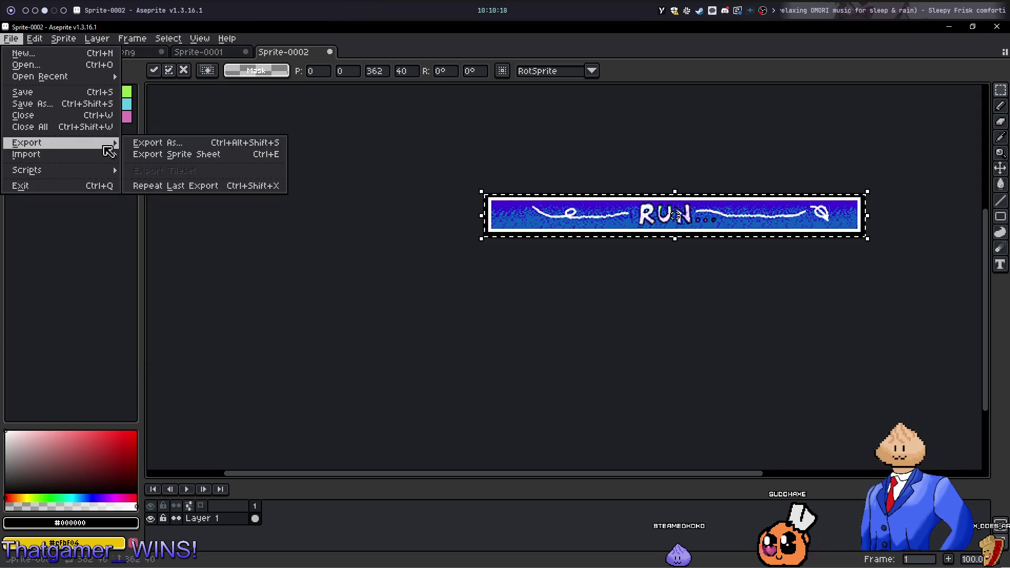
{"action": "left_click", "coordinate": [153, 142]}
{"action": "left_click", "coordinate": [226, 81]}
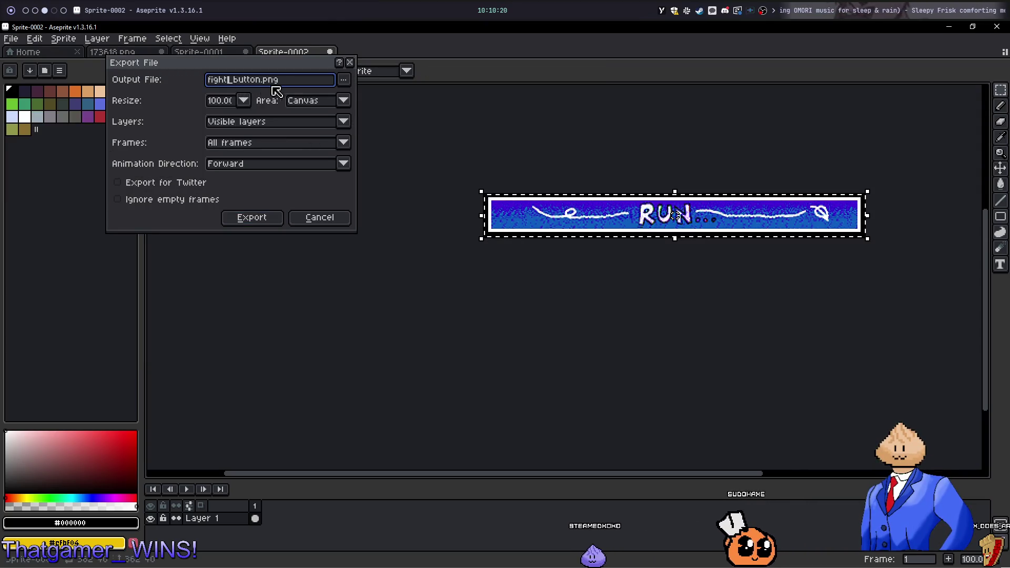
{"action": "key", "text": "BackSpace"}
{"action": "key", "text": "BackSpace"}
{"action": "key", "text": "BackSpace"}
{"action": "key", "text": "Delete"}
{"action": "type", "text": "run"}
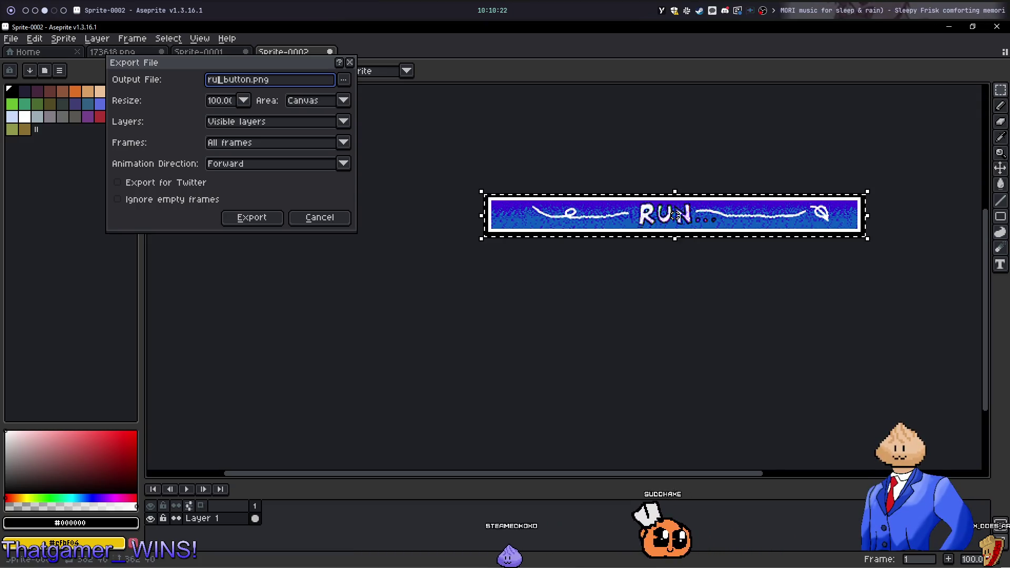
{"action": "key", "text": "Return"}
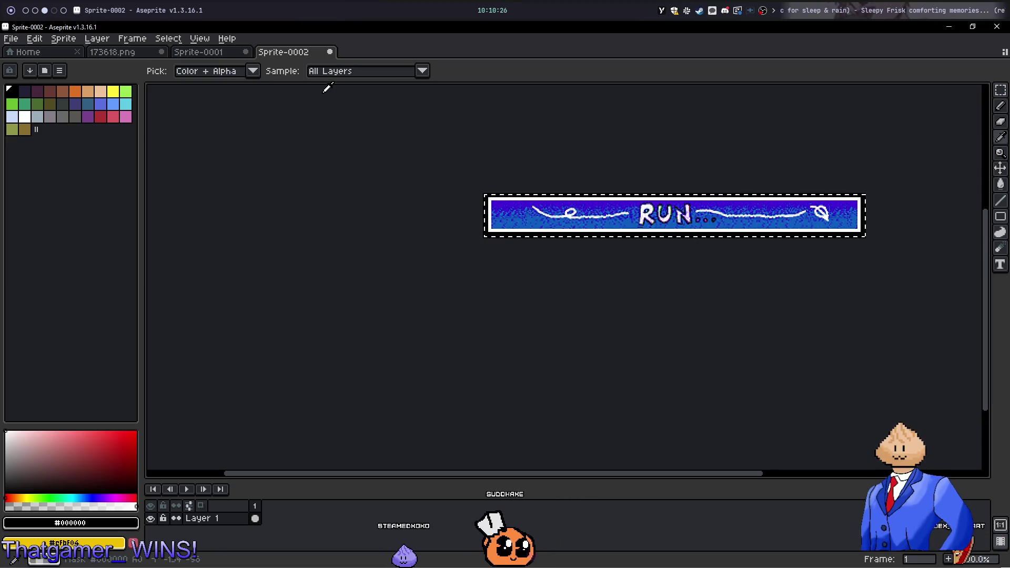
{"action": "key", "text": "super+2"}
{"action": "key", "text": "super+v"}
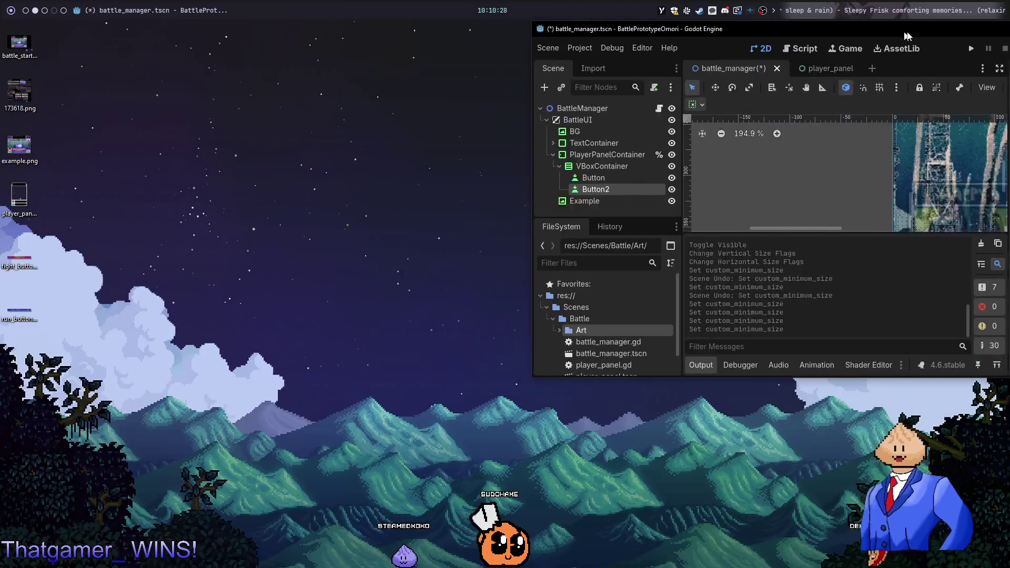
Unsnap the Godot editor window and maximize it to full screen
{"action": "mouse_move", "coordinate": [76, 304]}
{"action": "left_mouse_down"}
{"action": "mouse_move", "coordinate": [21, 260]}
{"action": "mouse_move", "coordinate": [23, 332]}
{"action": "mouse_move", "coordinate": [31, 320]}
{"action": "mouse_move", "coordinate": [131, 357]}
{"action": "mouse_move", "coordinate": [301, 384]}
{"action": "mouse_move", "coordinate": [283, 374]}
{"action": "left_mouse_up"}
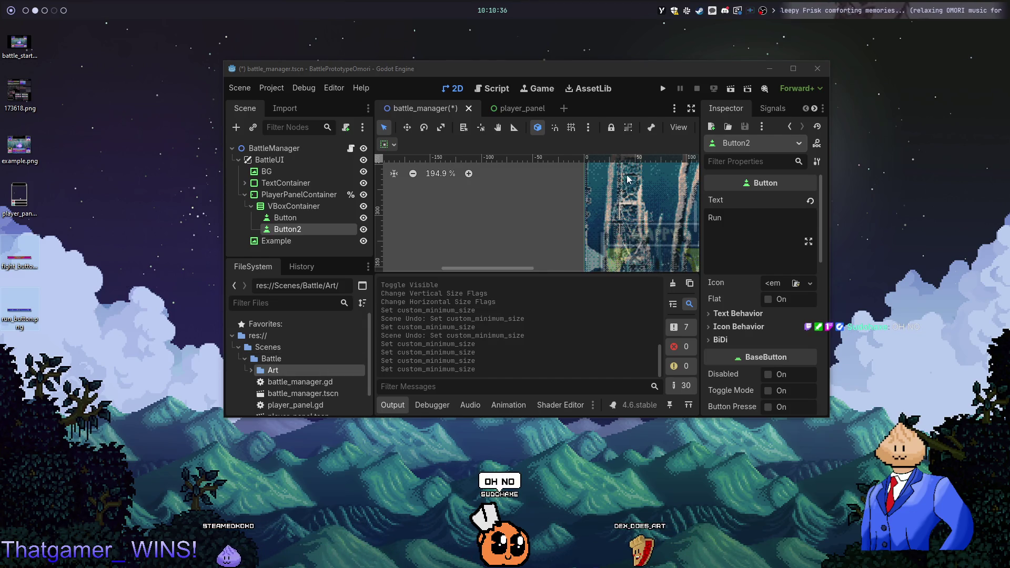
{"action": "double_click", "coordinate": [783, 73]}
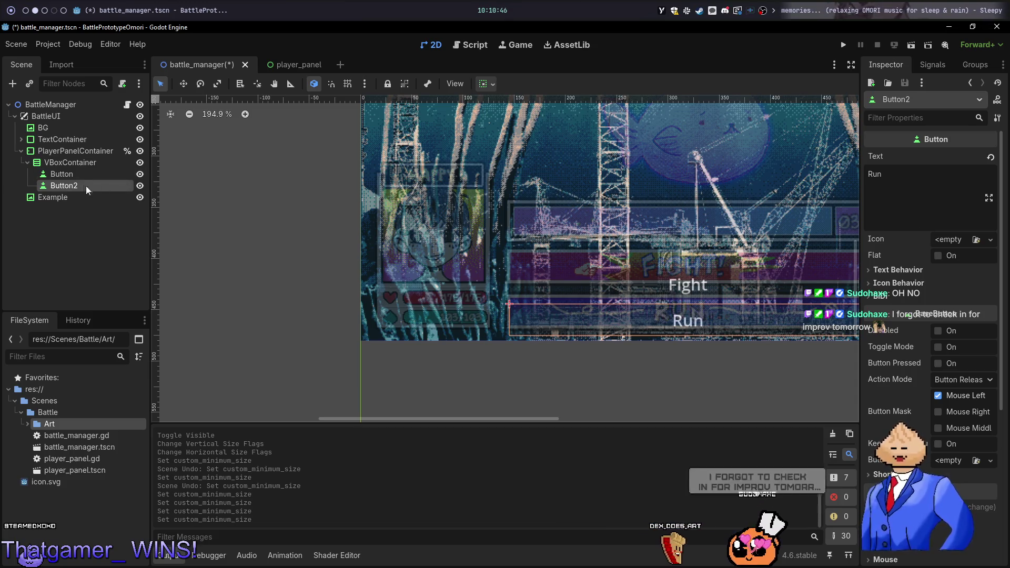
Select the Fight button node and look over its icon and container sizing properties
{"action": "left_click", "coordinate": [75, 177]}
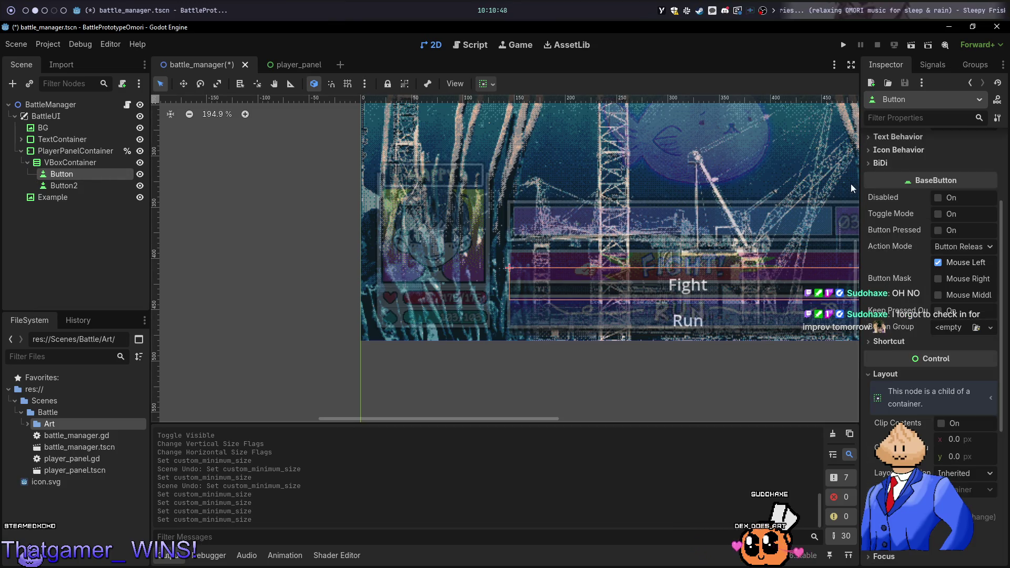
{"action": "scroll", "coordinate": [944, 186], "scroll_direction": "up", "scroll_amount": 5}
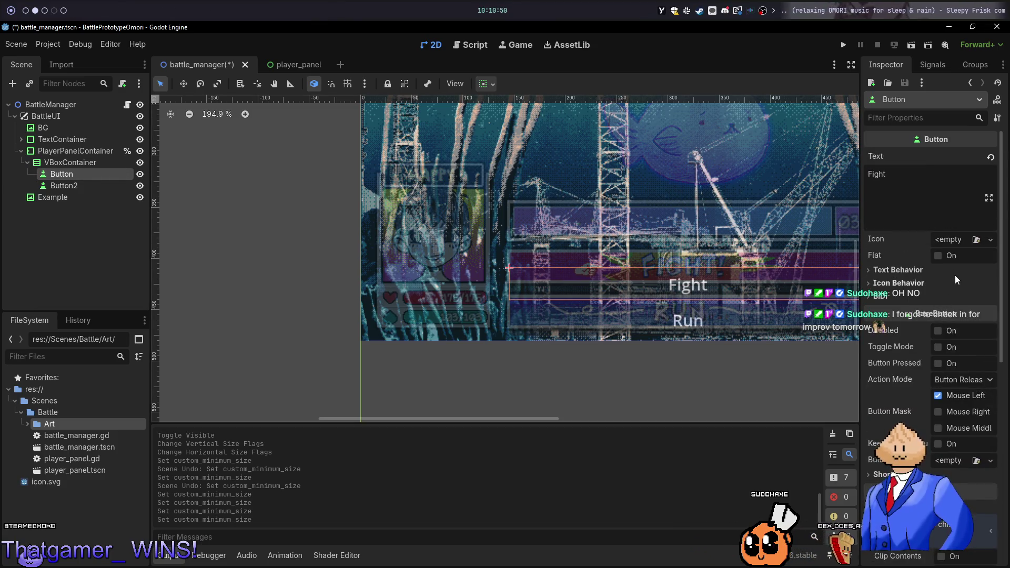
{"action": "scroll", "coordinate": [897, 345], "scroll_direction": "down", "scroll_amount": 8}
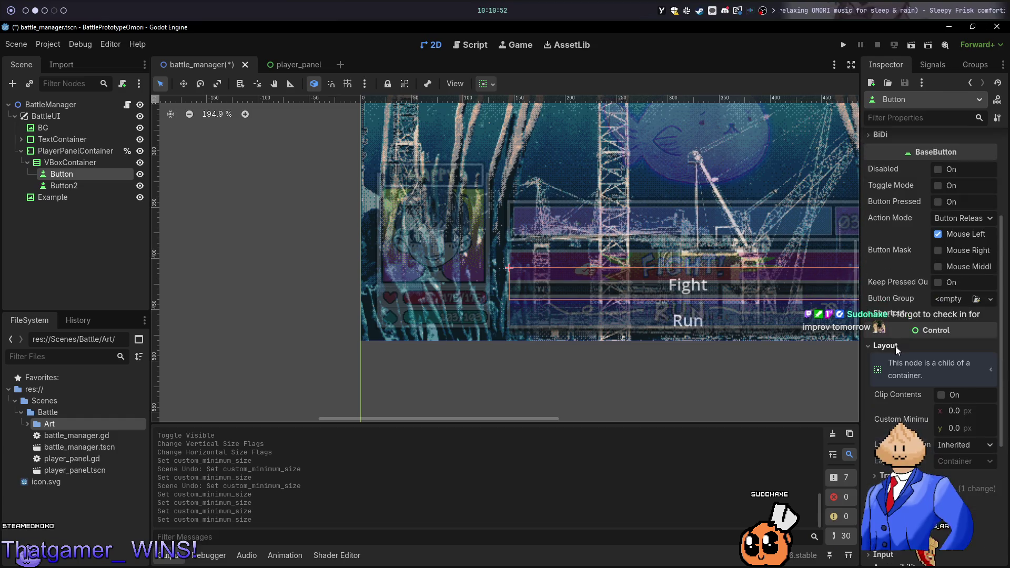
{"action": "scroll", "coordinate": [895, 347], "scroll_direction": "down", "scroll_amount": 5}
{"action": "scroll", "coordinate": [899, 348], "scroll_direction": "up", "scroll_amount": 12}
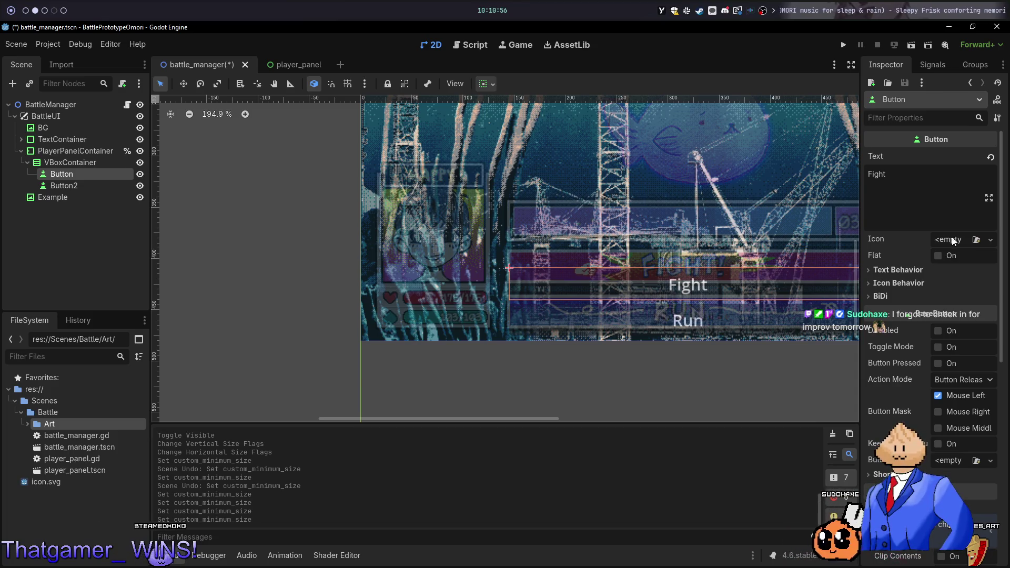
{"action": "left_click", "coordinate": [943, 241]}
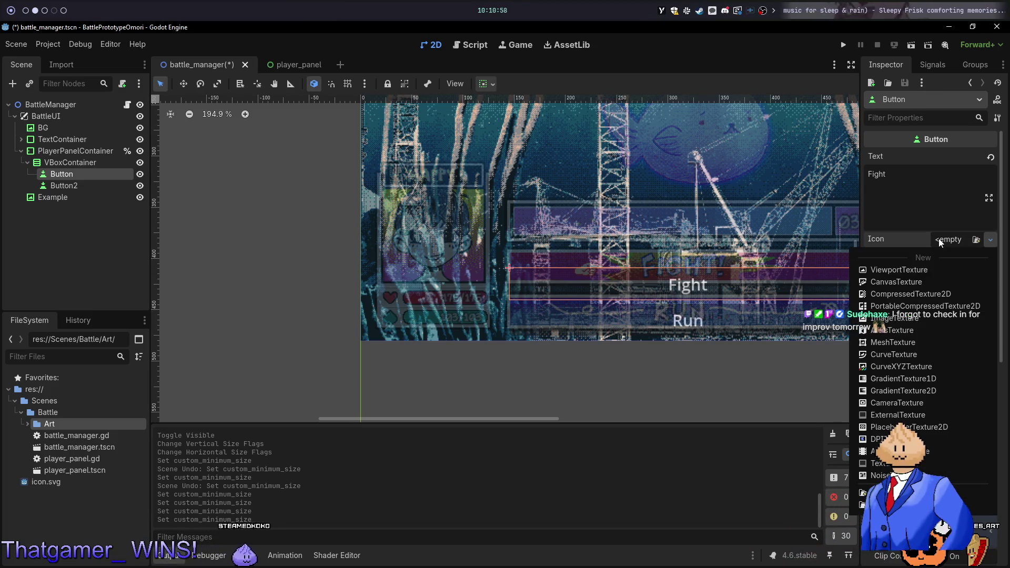
{"action": "left_click", "coordinate": [938, 238]}
{"action": "scroll", "coordinate": [774, 274], "scroll_direction": "right", "scroll_amount": 5}
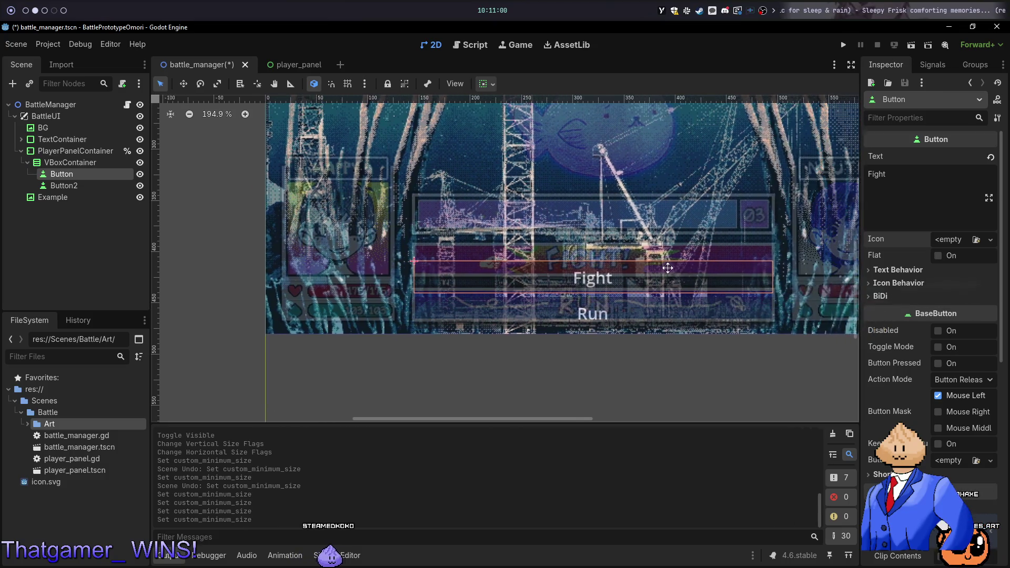
{"action": "scroll", "coordinate": [972, 422], "scroll_direction": "down", "scroll_amount": 10}
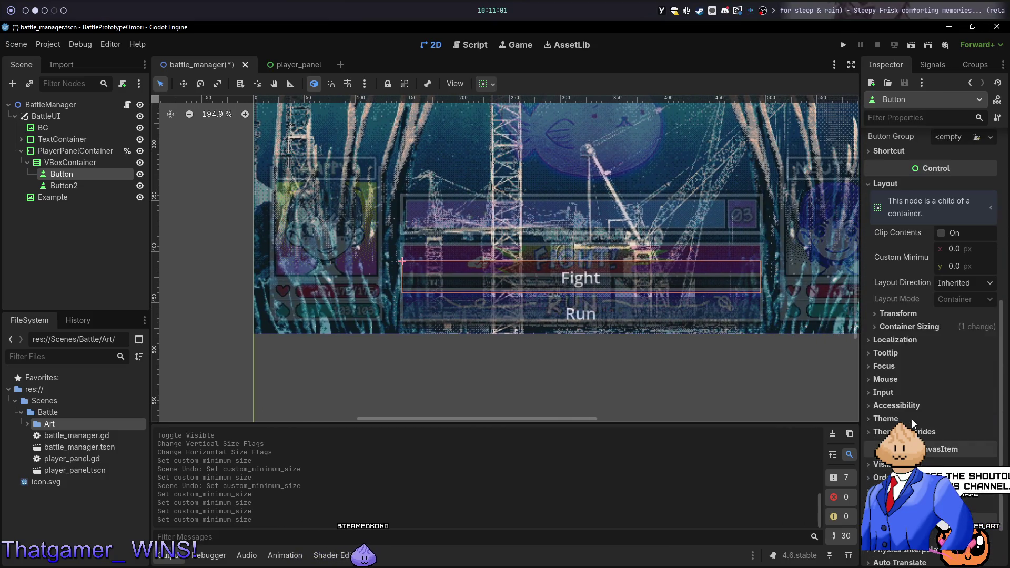
{"action": "left_click", "coordinate": [913, 327]}
{"action": "left_click", "coordinate": [914, 327]}
{"action": "scroll", "coordinate": [946, 389], "scroll_direction": "up", "scroll_amount": 10}
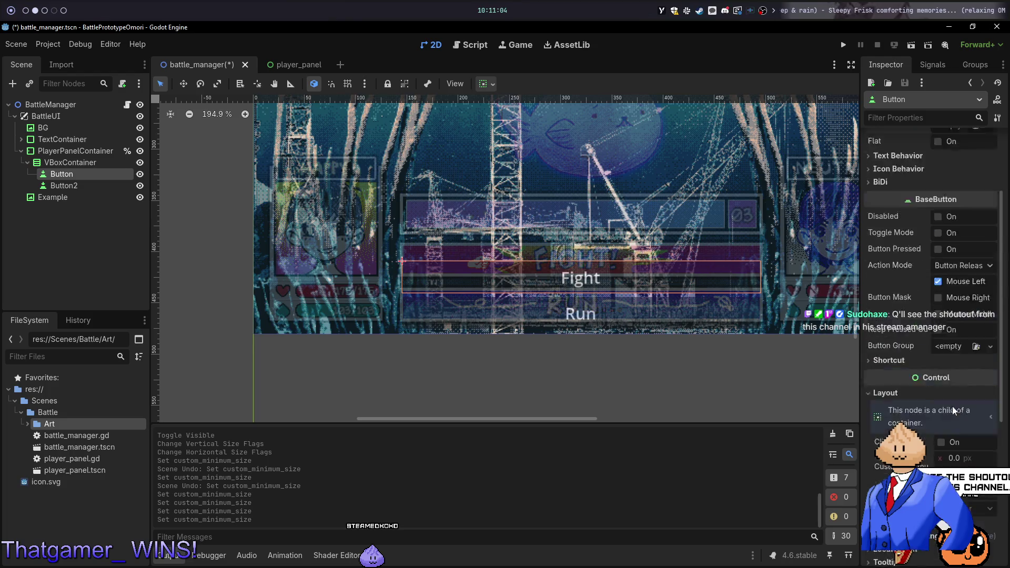
Filter the Inspector for texture and confirm the Texture Filter stays at Inherit
{"action": "left_click", "coordinate": [887, 117]}
{"action": "type", "text": "textu"}
{"action": "type", "text": "re"}
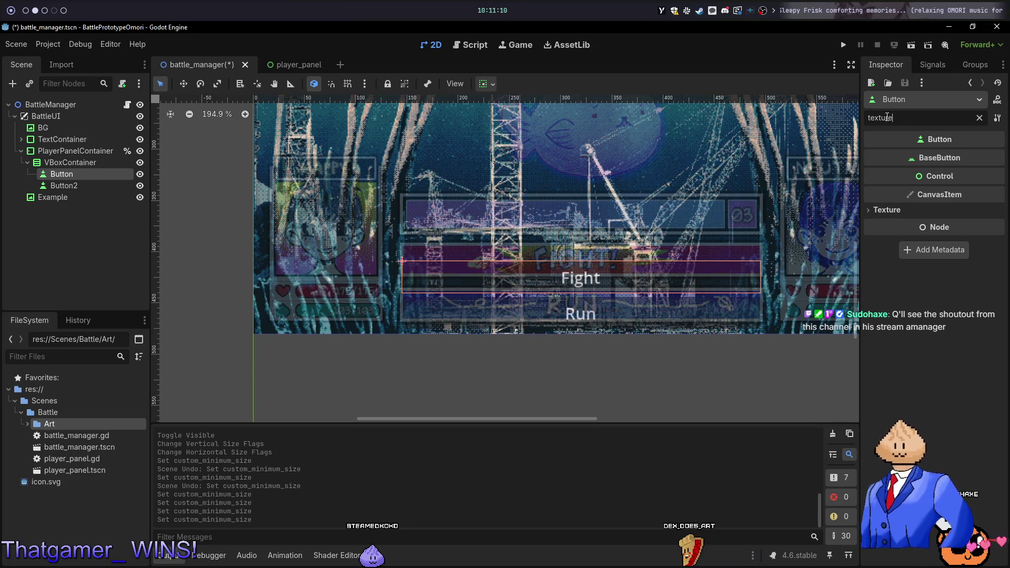
{"action": "left_click", "coordinate": [884, 210]}
{"action": "left_click", "coordinate": [886, 211]}
{"action": "left_click", "coordinate": [885, 210]}
{"action": "left_click", "coordinate": [978, 225]}
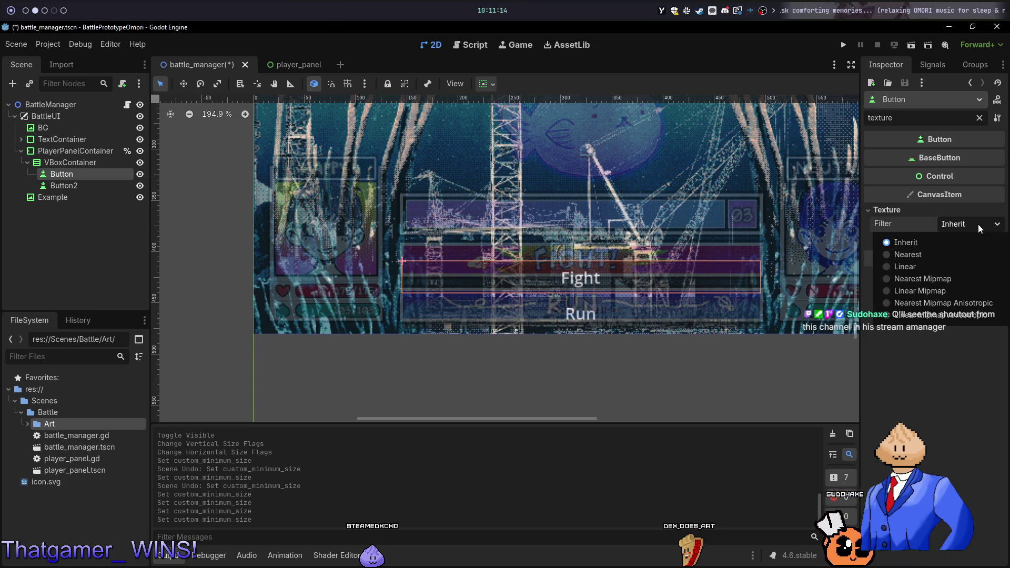
{"action": "left_click", "coordinate": [979, 228]}
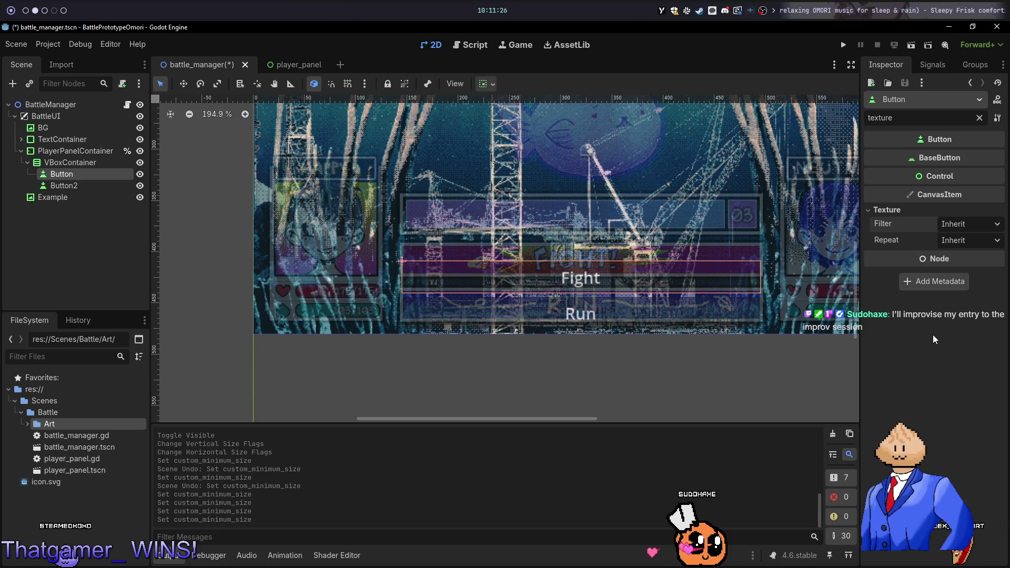
{"action": "key", "text": "super+3"}
Duplicate the Example image node and move the copy, Example2, under BattleUI
{"action": "key", "text": "super+4"}
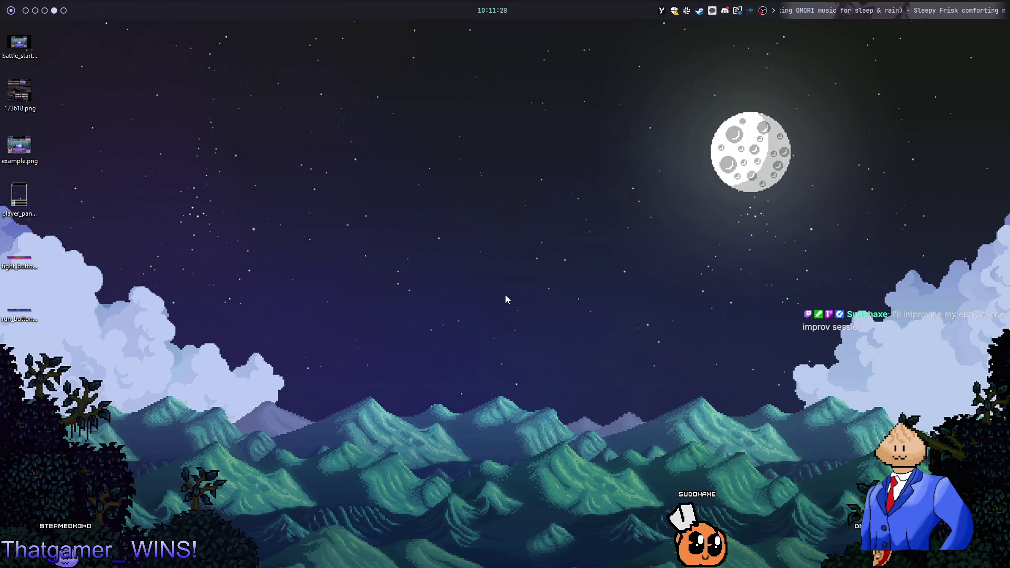
{"action": "key", "text": "super+5"}
{"action": "key", "text": "super+2"}
{"action": "key", "text": "super+1"}
{"action": "key", "text": "super+2"}
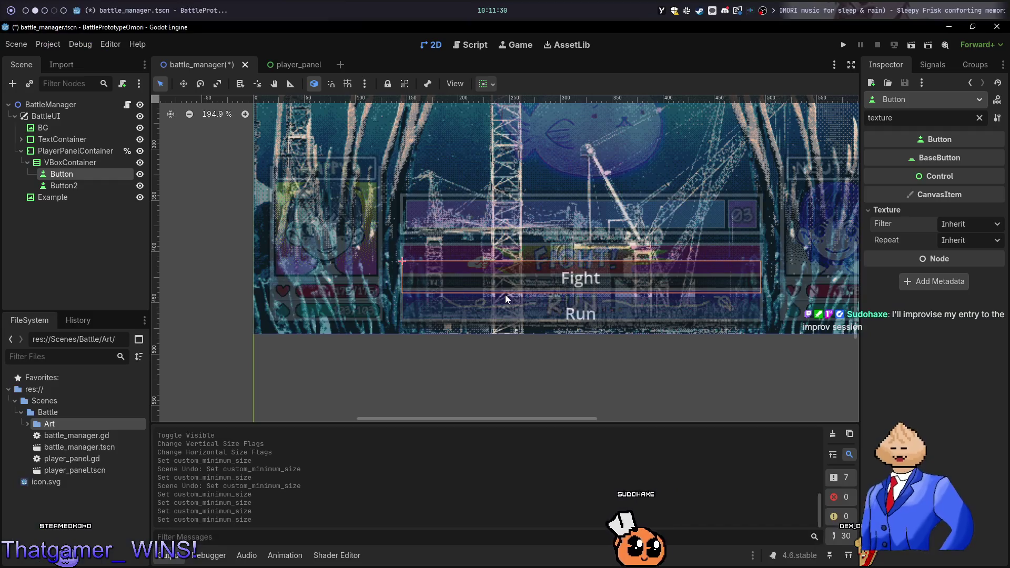
{"action": "left_click", "coordinate": [50, 197]}
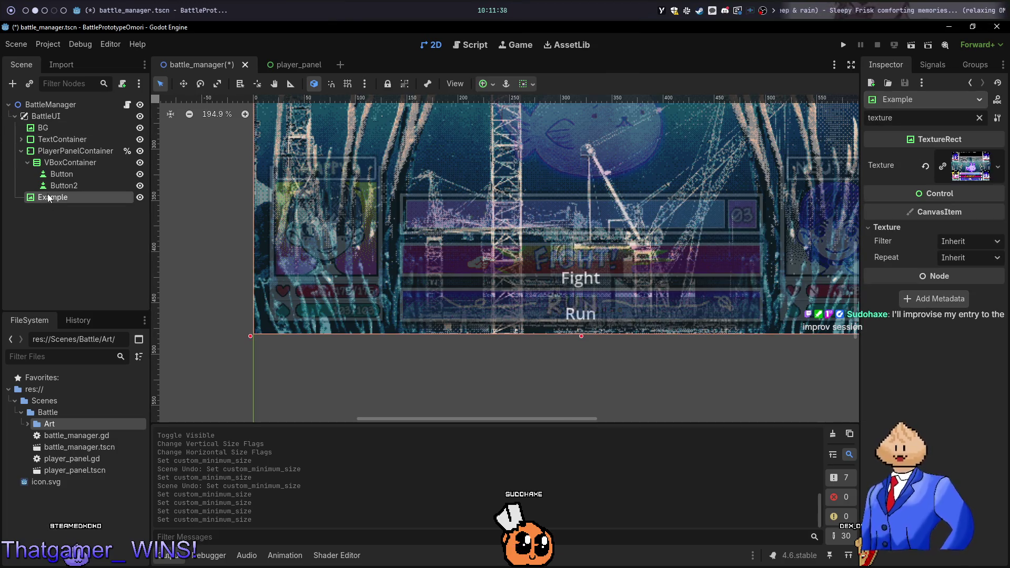
{"action": "key", "text": "ctrl+v"}
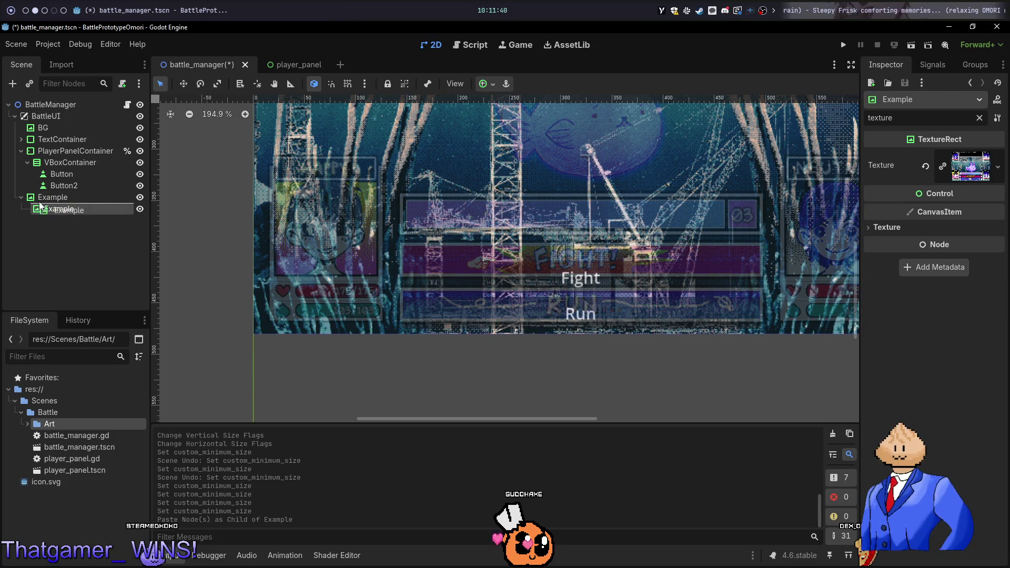
{"action": "left_click_drag", "start_coordinate": [44, 200], "coordinate": [97, 118]}
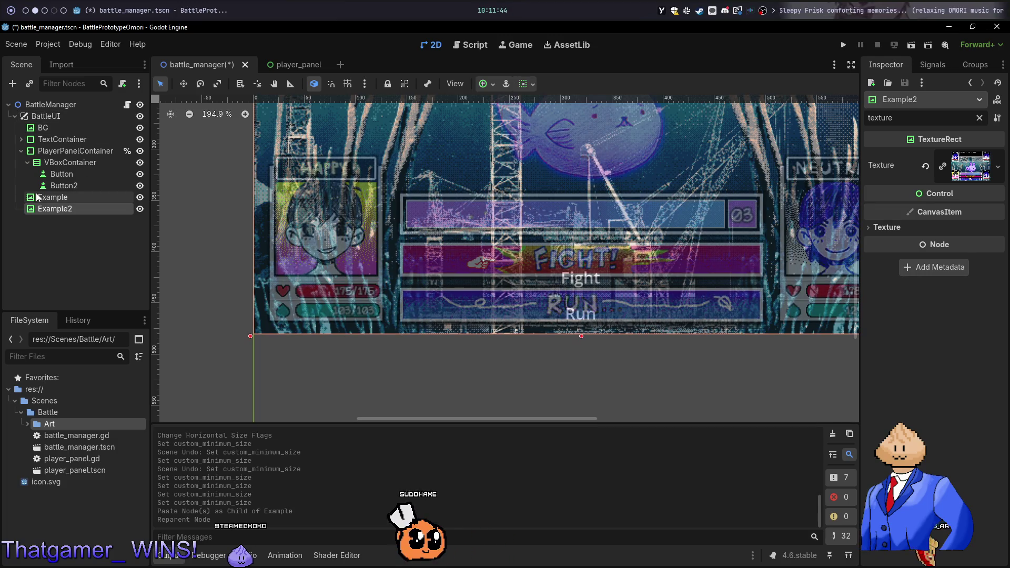
{"action": "left_click", "coordinate": [21, 151]}
{"action": "left_click", "coordinate": [21, 151]}
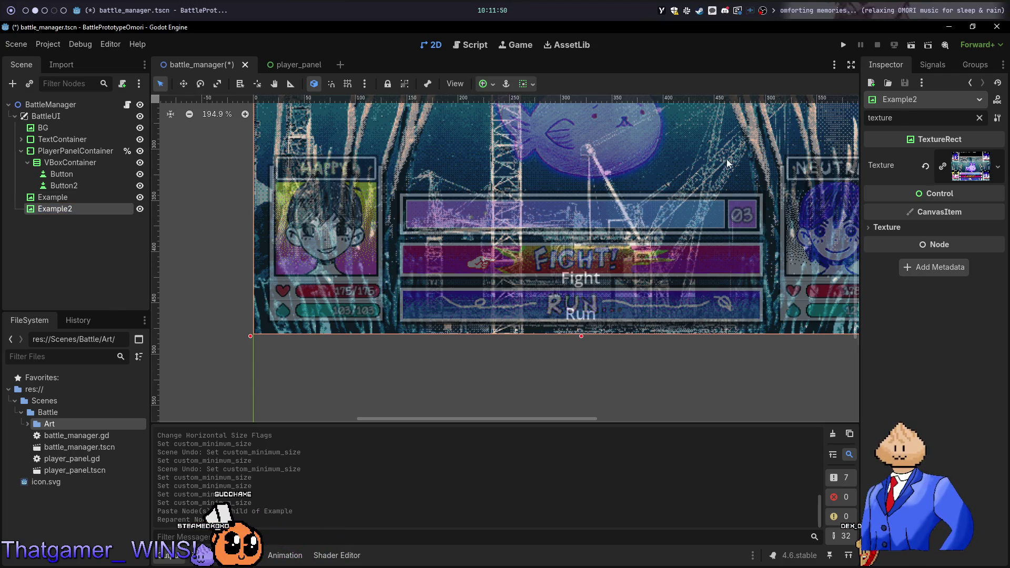
Clear the Inspector filter and reset Example2's Self Modulate to opaque white
{"action": "left_click", "coordinate": [979, 118]}
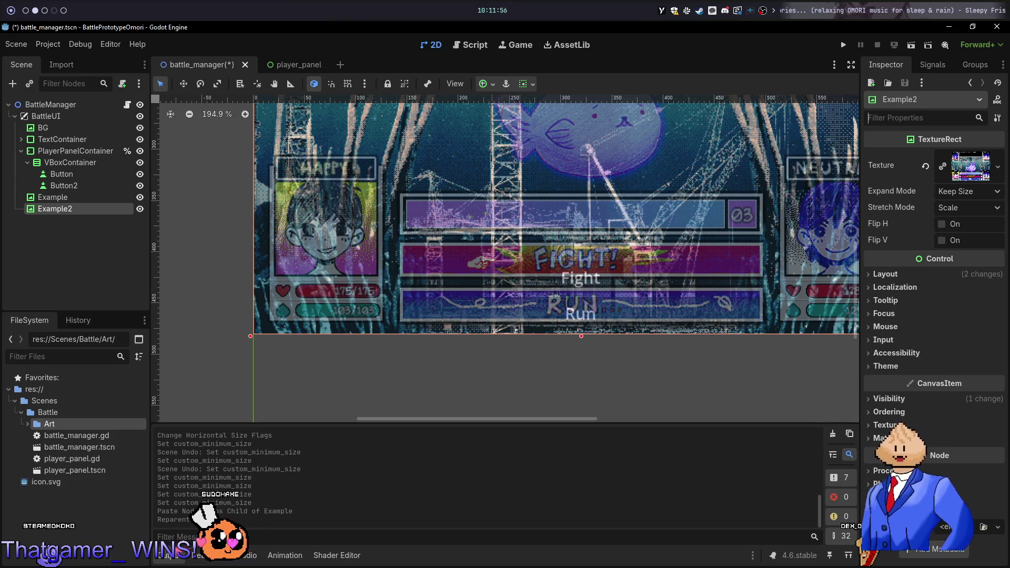
{"action": "left_click", "coordinate": [912, 403]}
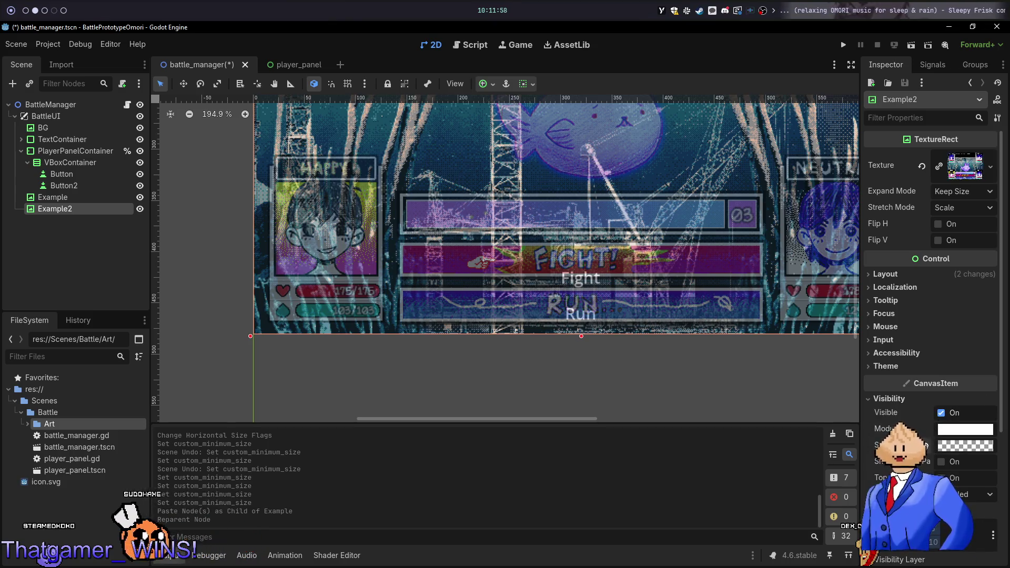
{"action": "left_click", "coordinate": [925, 445]}
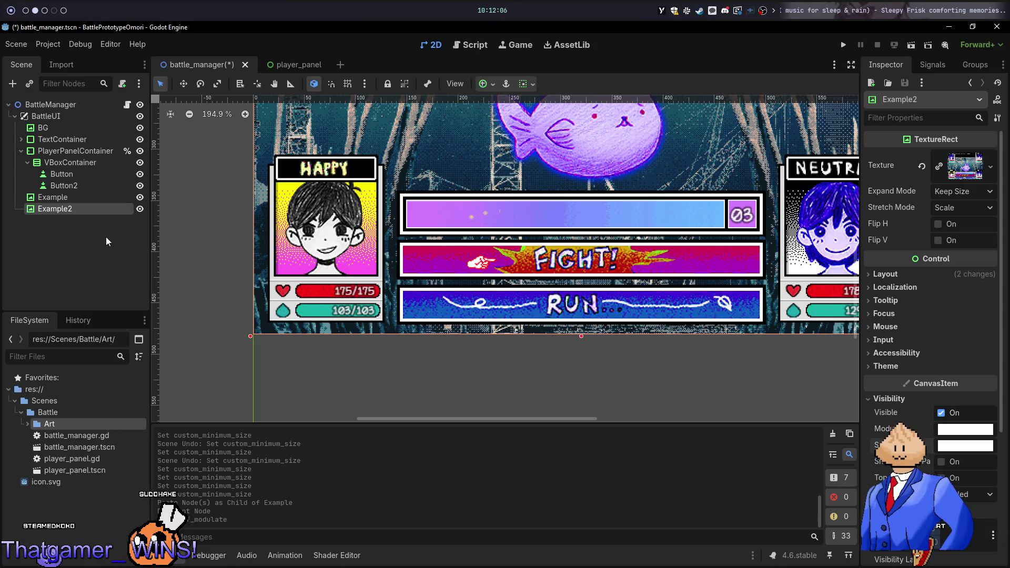
Hide Example2 using its visibility eye in the Scene tree
{"action": "left_click", "coordinate": [140, 210]}
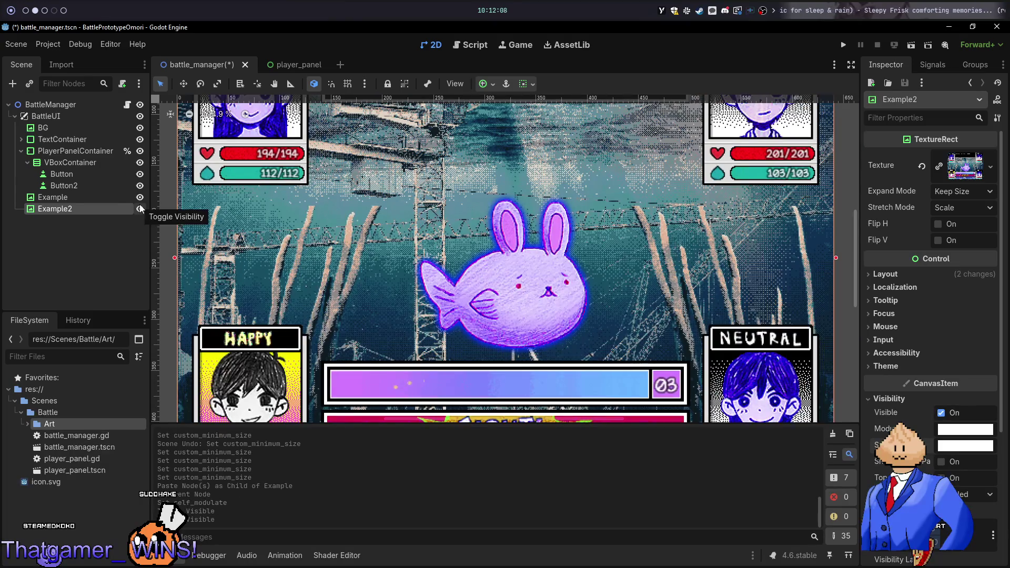
{"action": "left_click", "coordinate": [139, 211]}
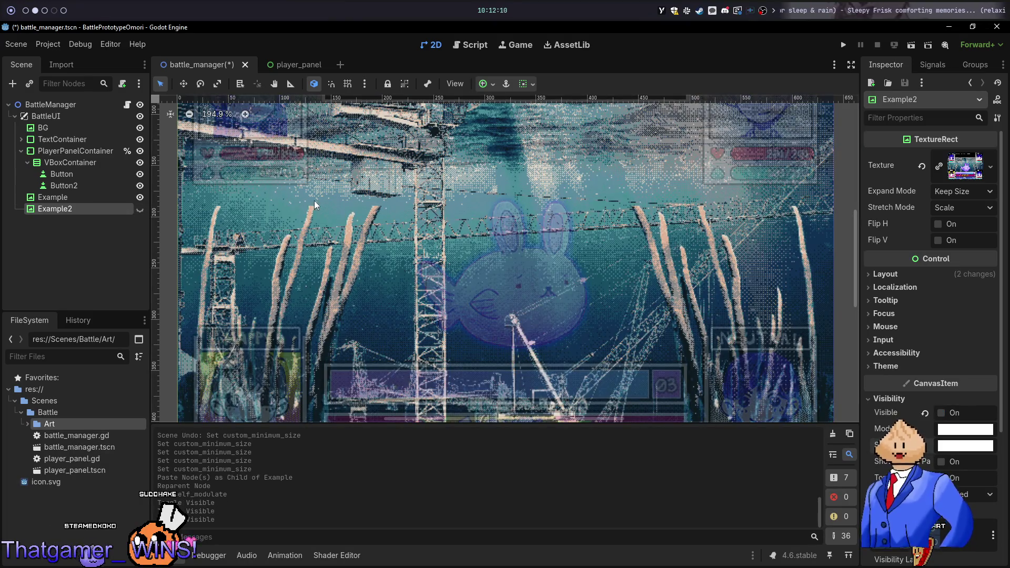
{"action": "scroll", "coordinate": [314, 205], "scroll_direction": "down", "scroll_amount": 4}
{"action": "scroll", "coordinate": [567, 288], "scroll_direction": "up", "scroll_amount": 2}
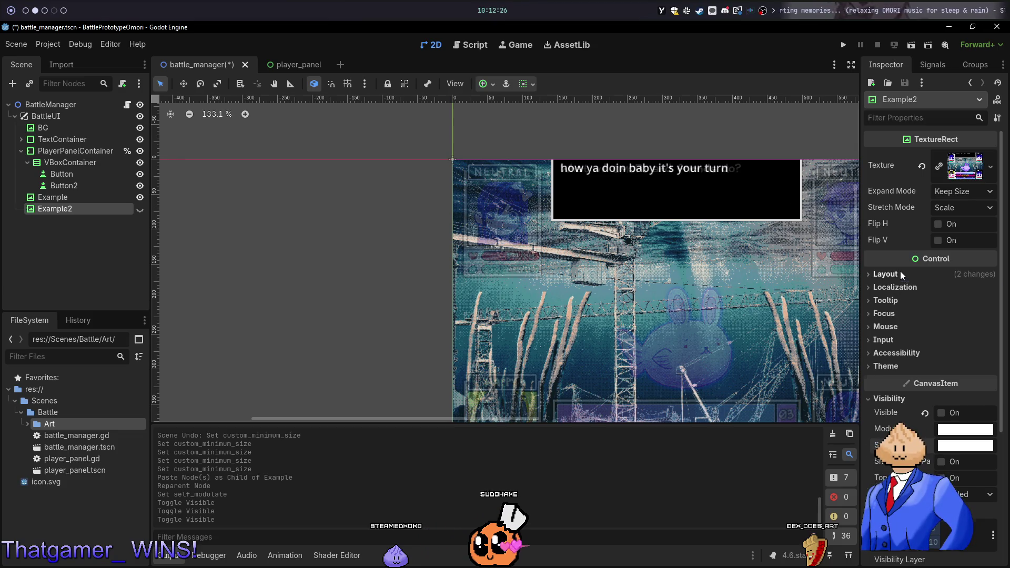
Check Example2's layout properties, then select the TextContainer node
{"action": "left_click", "coordinate": [885, 274]}
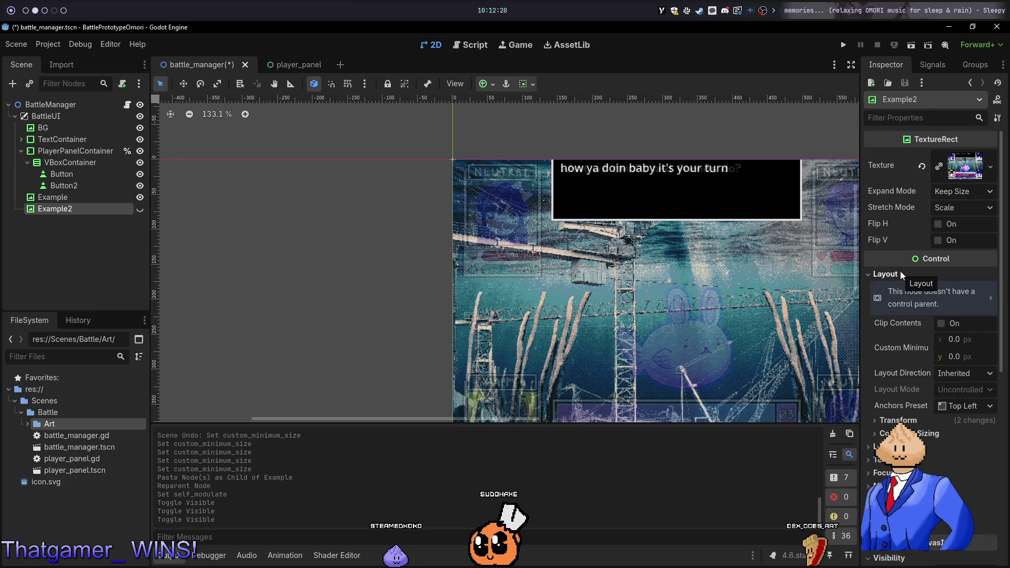
{"action": "left_click", "coordinate": [901, 276]}
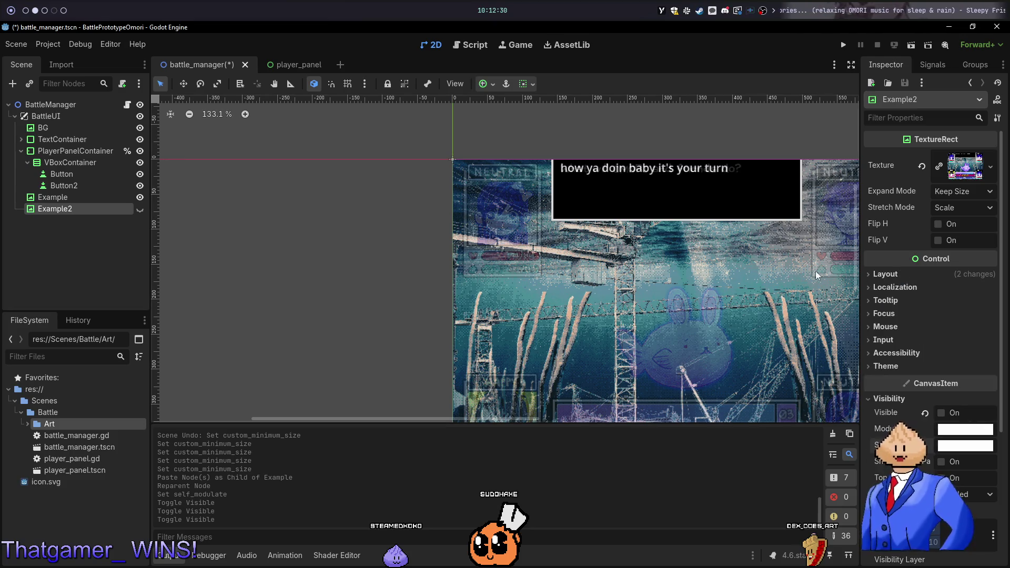
{"action": "scroll", "coordinate": [764, 285], "scroll_direction": "up", "scroll_amount": 1}
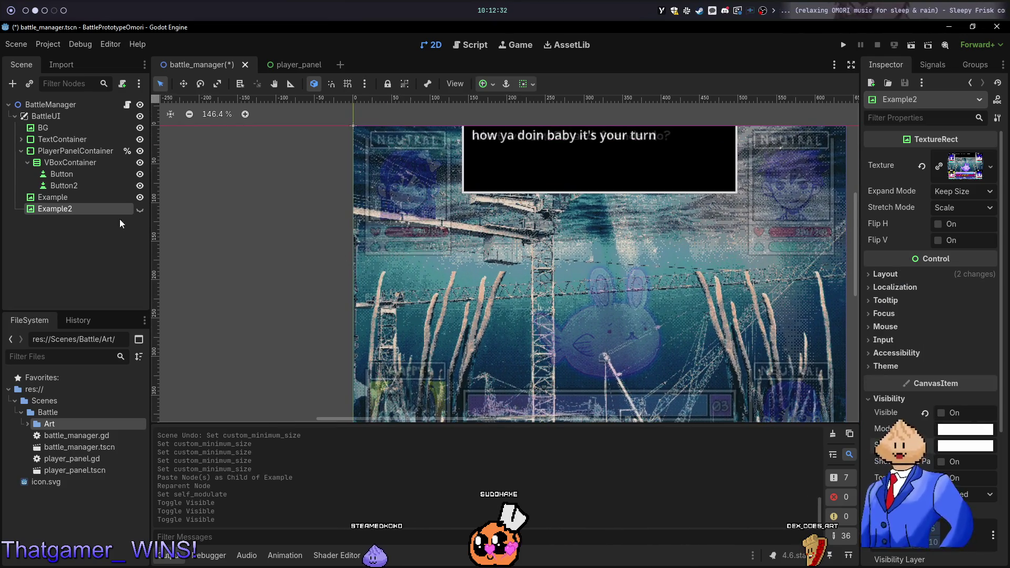
{"action": "scroll", "coordinate": [266, 226], "scroll_direction": "down", "scroll_amount": 2}
{"action": "left_click", "coordinate": [63, 139]}
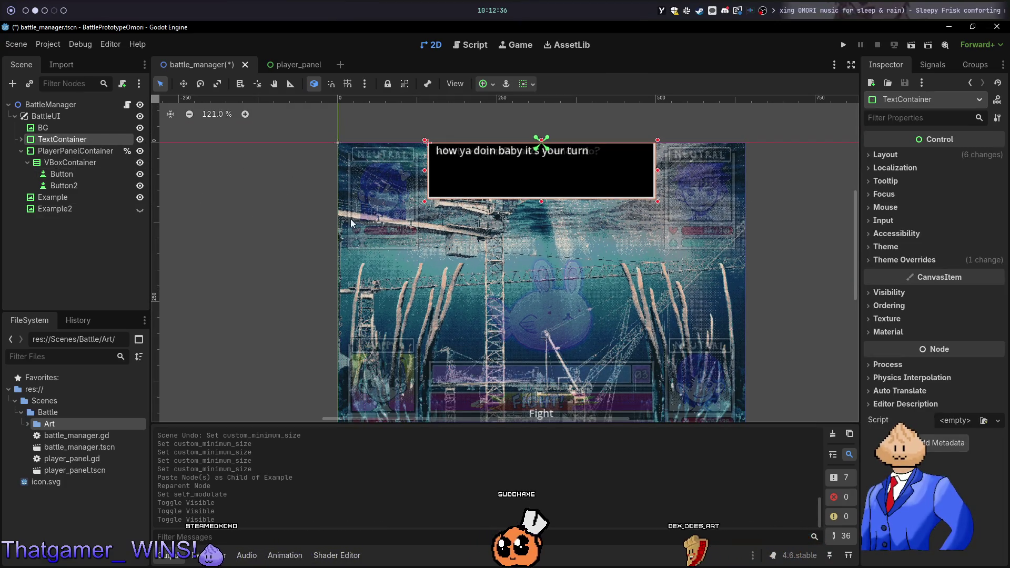
{"action": "scroll", "coordinate": [563, 313], "scroll_direction": "up", "scroll_amount": 4}
{"action": "scroll", "coordinate": [563, 314], "scroll_direction": "down", "scroll_amount": 3}
{"action": "scroll", "coordinate": [563, 314], "scroll_direction": "left", "scroll_amount": 3}
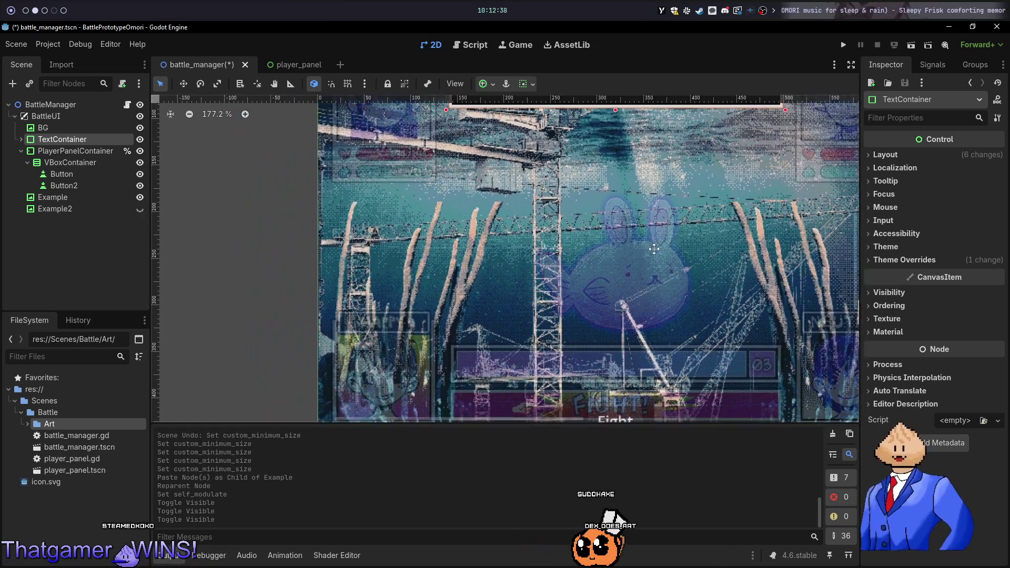
In the player_panel scene, add a RichTextLabel child under PlayerBox
{"action": "scroll", "coordinate": [563, 314], "scroll_direction": "up", "scroll_amount": 1}
{"action": "left_click", "coordinate": [284, 65]}
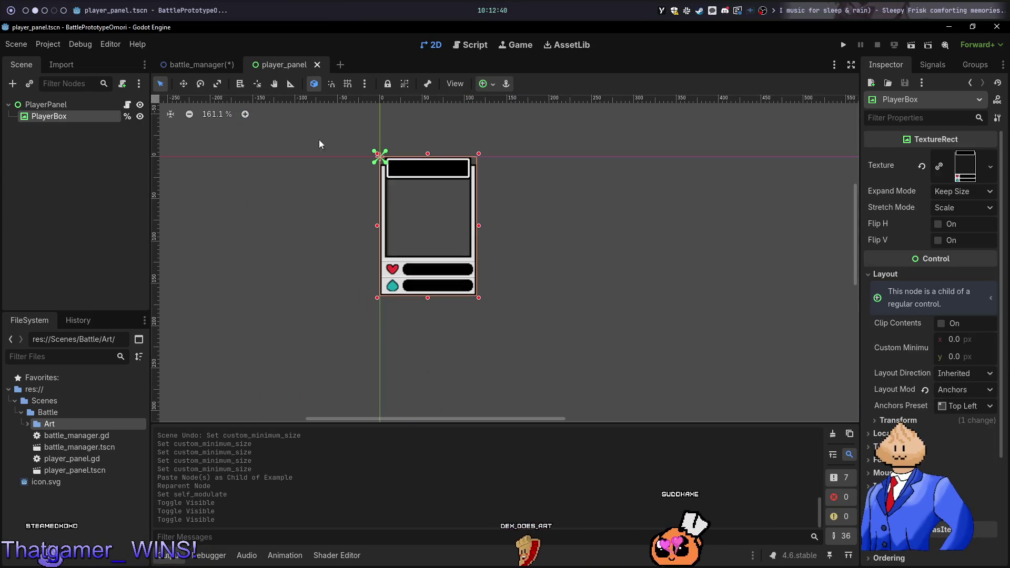
{"action": "right_click", "coordinate": [91, 119]}
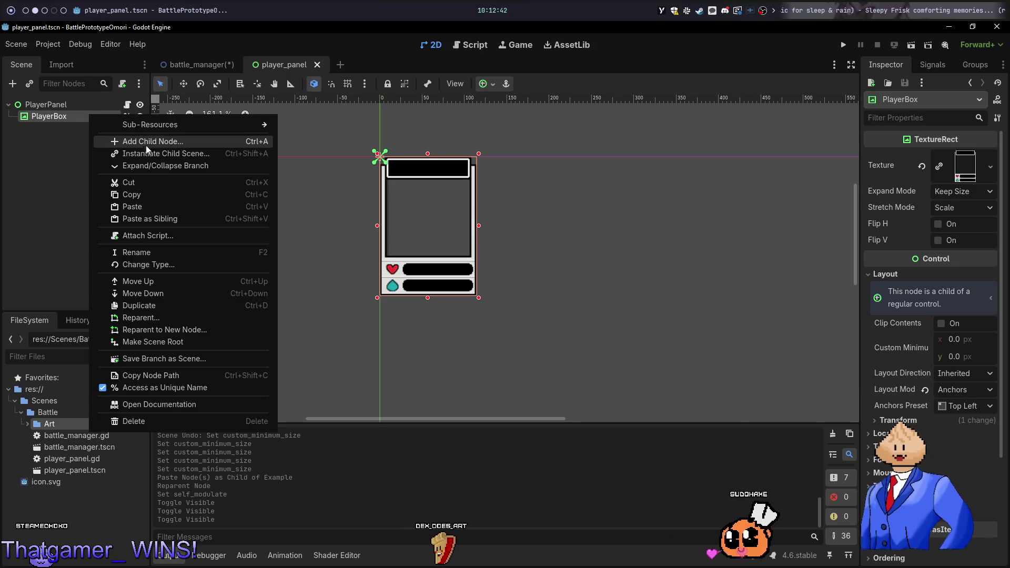
{"action": "left_click", "coordinate": [131, 138]}
{"action": "type", "text": "tex"}
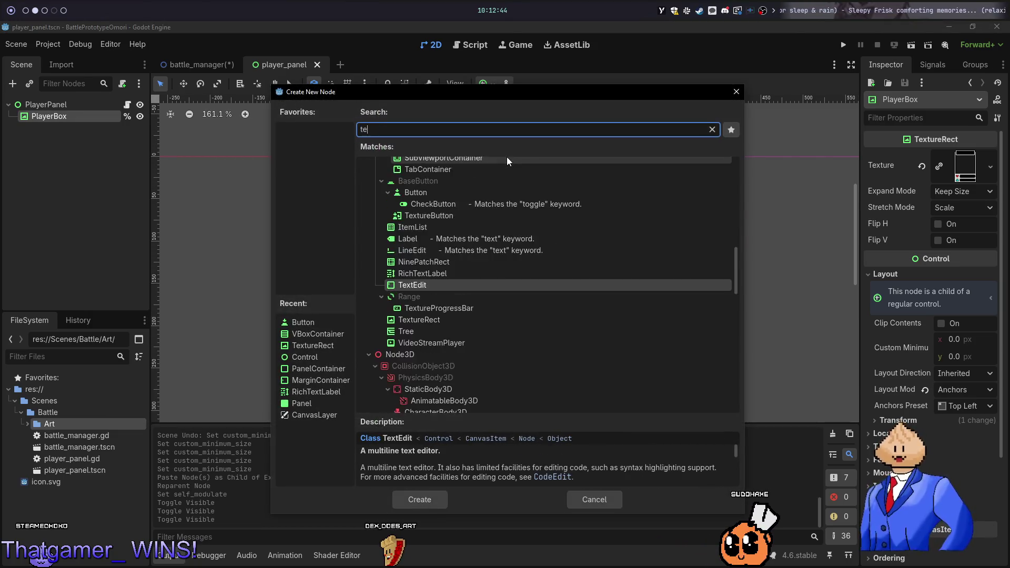
{"action": "key", "text": "BackSpace"}
{"action": "key", "text": "BackSpace"}
{"action": "key", "text": "BackSpace"}
{"action": "type", "text": "richtex"}
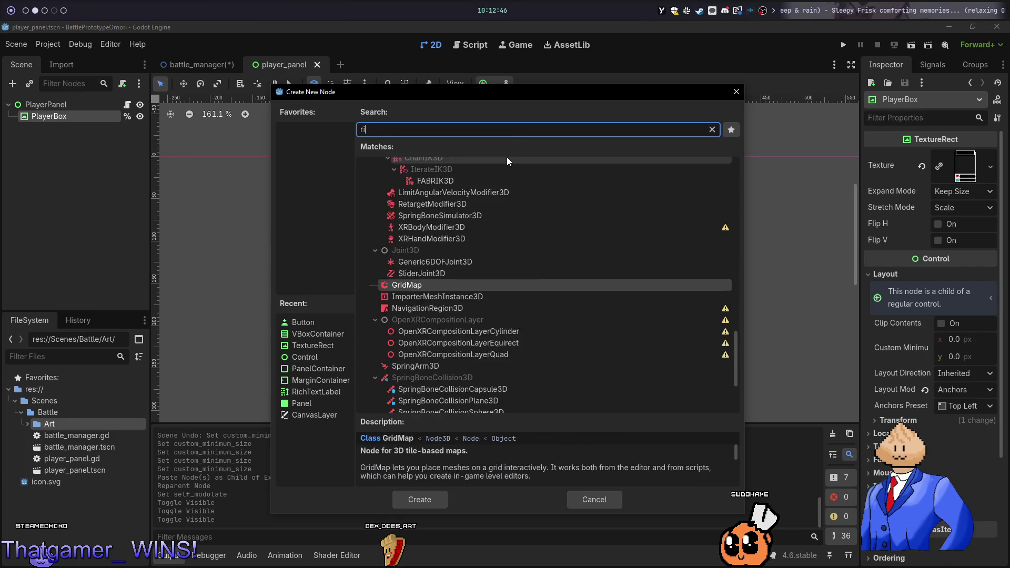
{"action": "key", "text": "Return"}
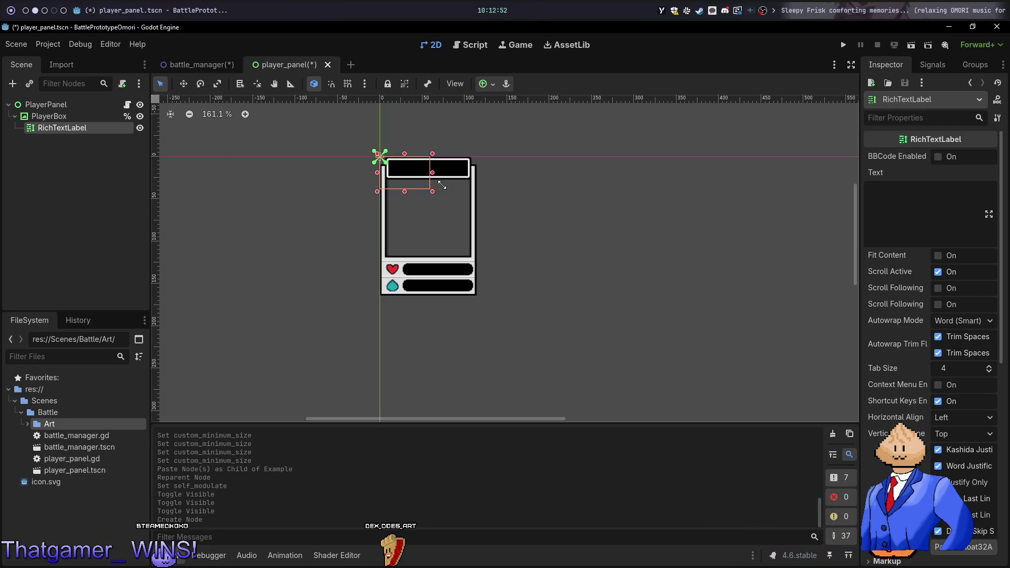
Size the RichTextLabel to the top box, set its text to Neutral, and save
{"action": "mouse_move", "coordinate": [475, 179]}
{"action": "left_mouse_down"}
{"action": "mouse_move", "coordinate": [461, 187]}
{"action": "mouse_move", "coordinate": [457, 169]}
{"action": "left_mouse_up"}
{"action": "left_click", "coordinate": [919, 202]}
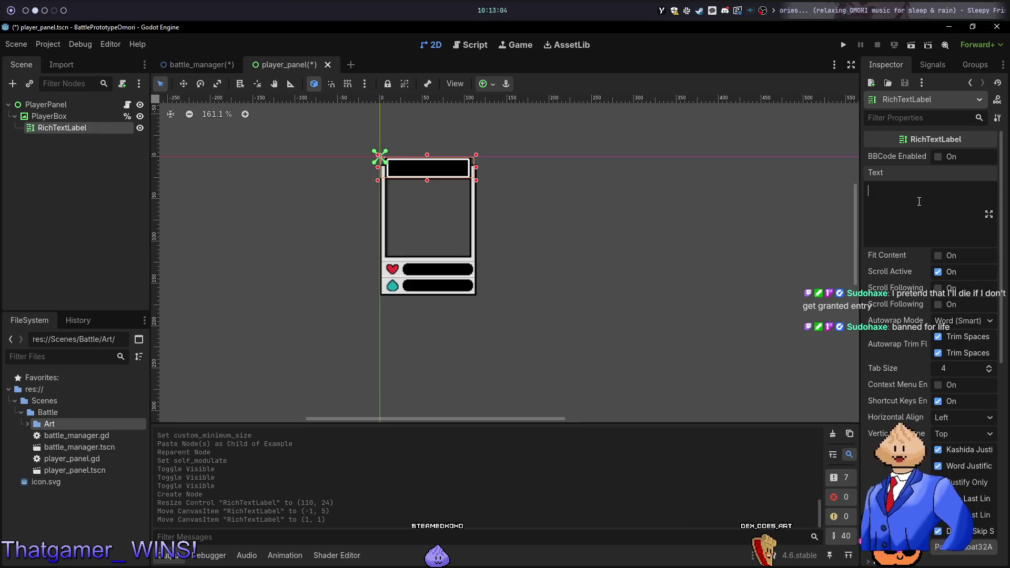
{"action": "type", "text": "Neutral"}
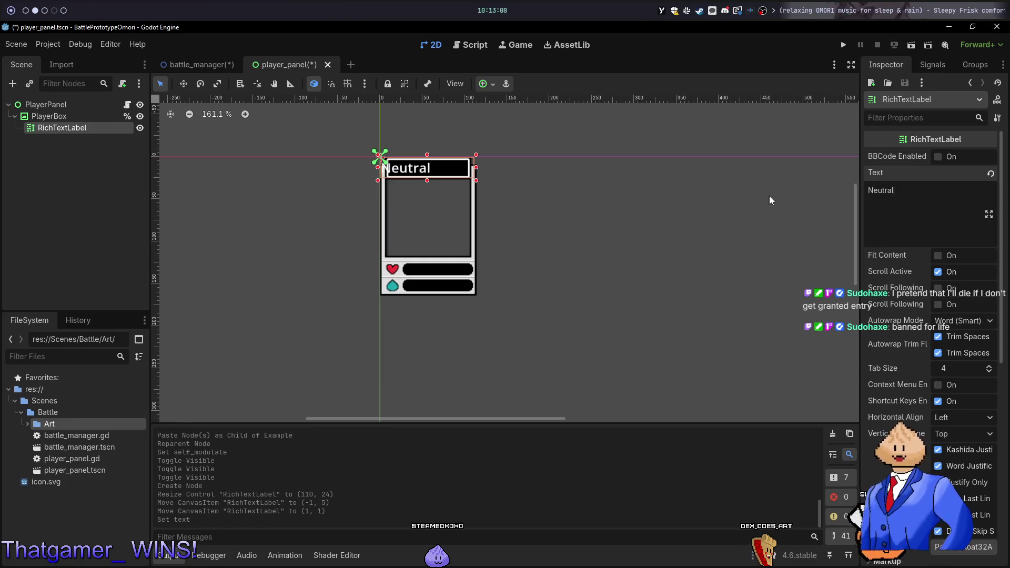
{"action": "key", "text": "ctrl+s"}
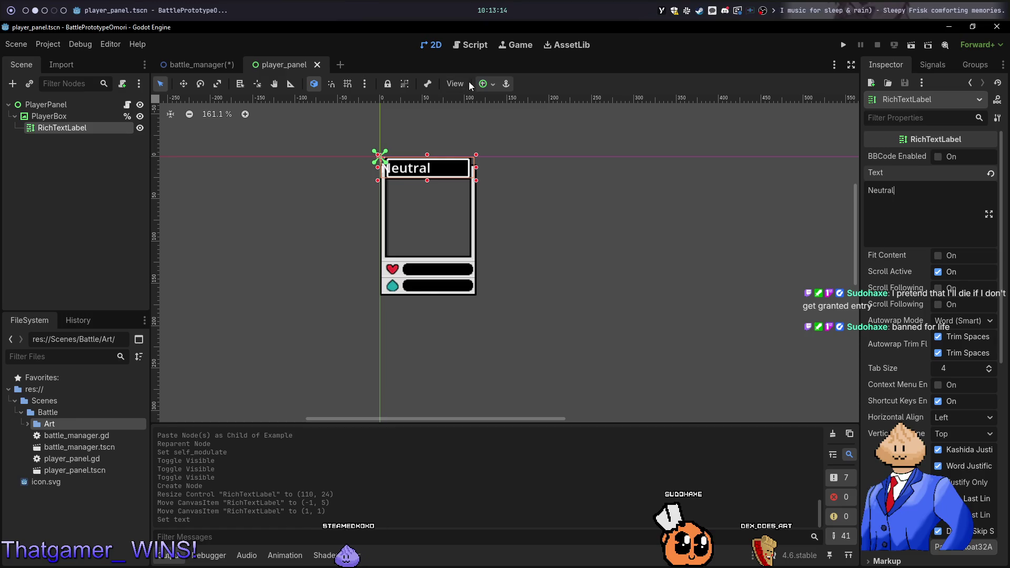
Anchor the Neutral label to the top-centre preset
{"action": "left_click", "coordinate": [488, 84]}
{"action": "left_click", "coordinate": [508, 142]}
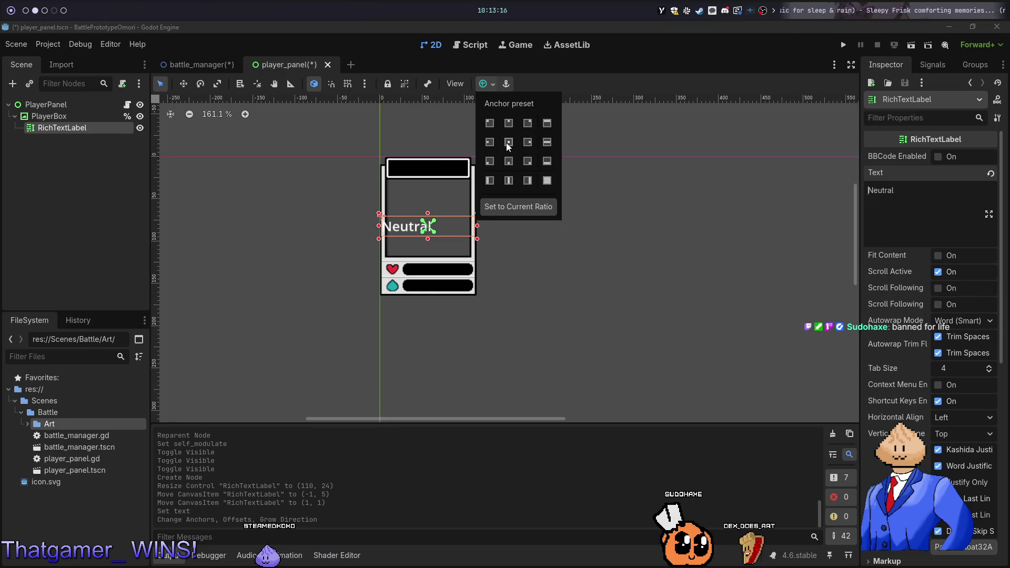
{"action": "left_click", "coordinate": [508, 123]}
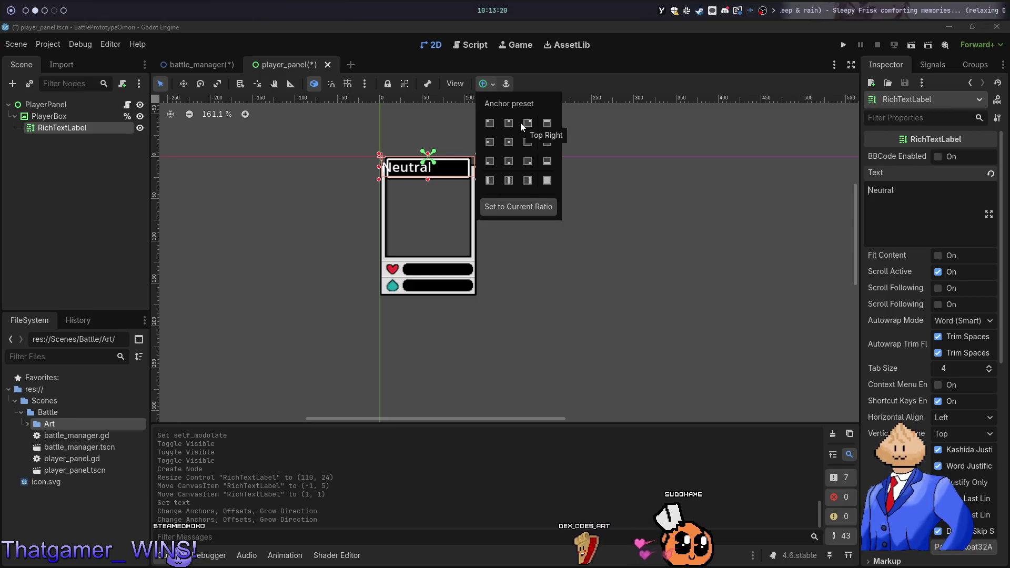
{"action": "left_click", "coordinate": [935, 230]}
Set the RichTextLabel's Horizontal Alignment to Center and save the player_panel scene
{"action": "type", "text": "cente"}
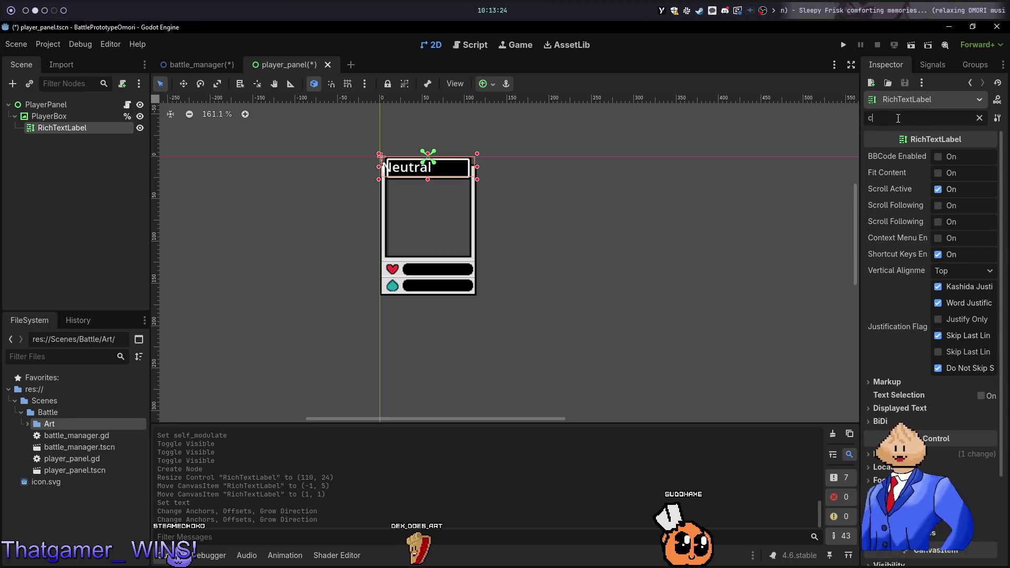
{"action": "left_click", "coordinate": [978, 118]}
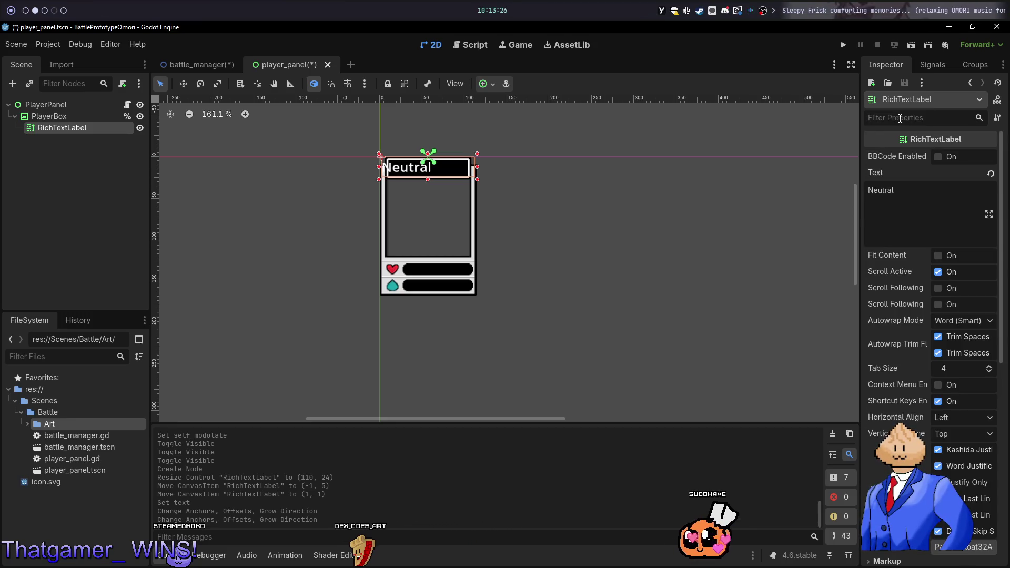
{"action": "type", "text": "align"}
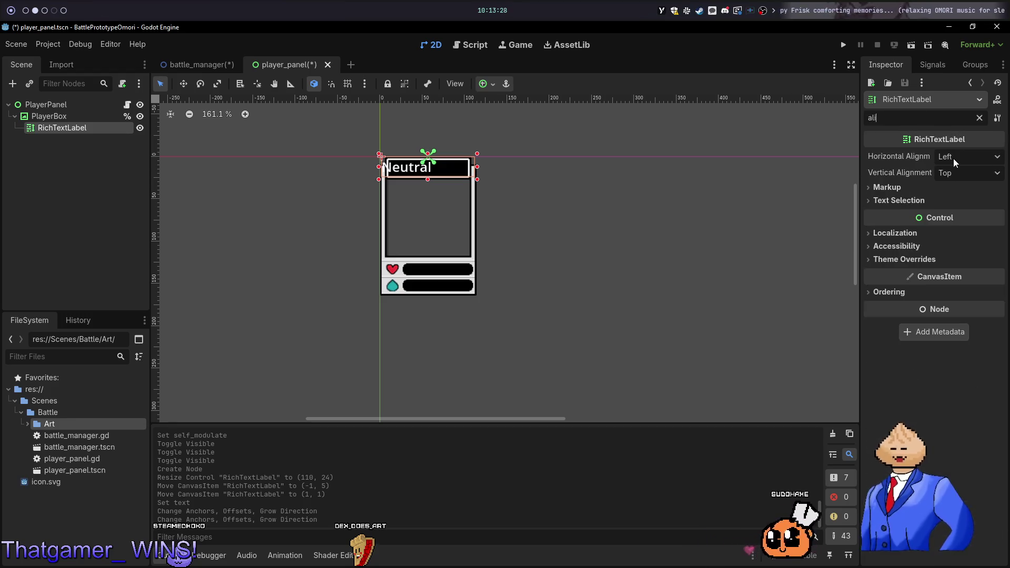
{"action": "left_click", "coordinate": [955, 157]}
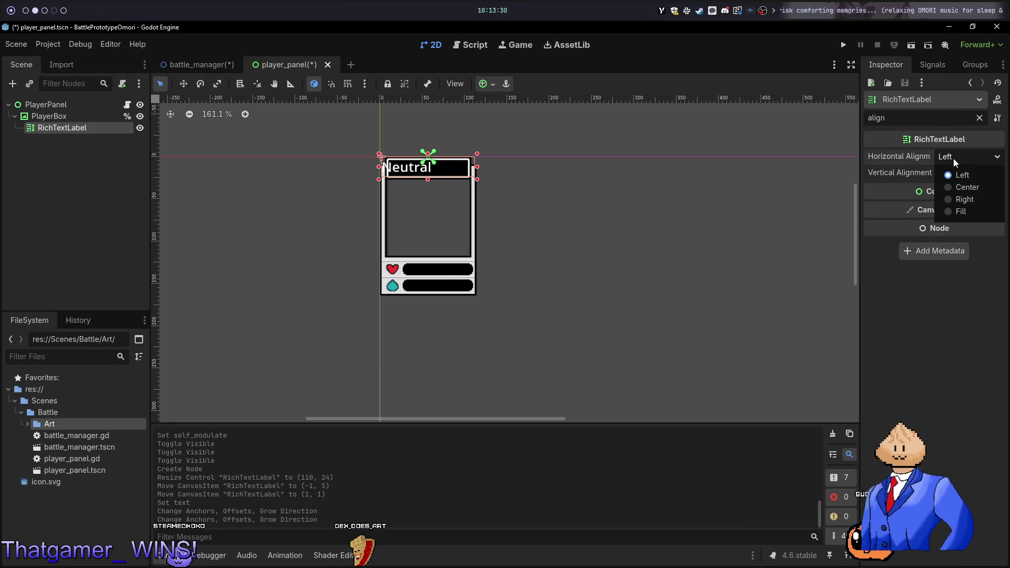
{"action": "left_click", "coordinate": [953, 188]}
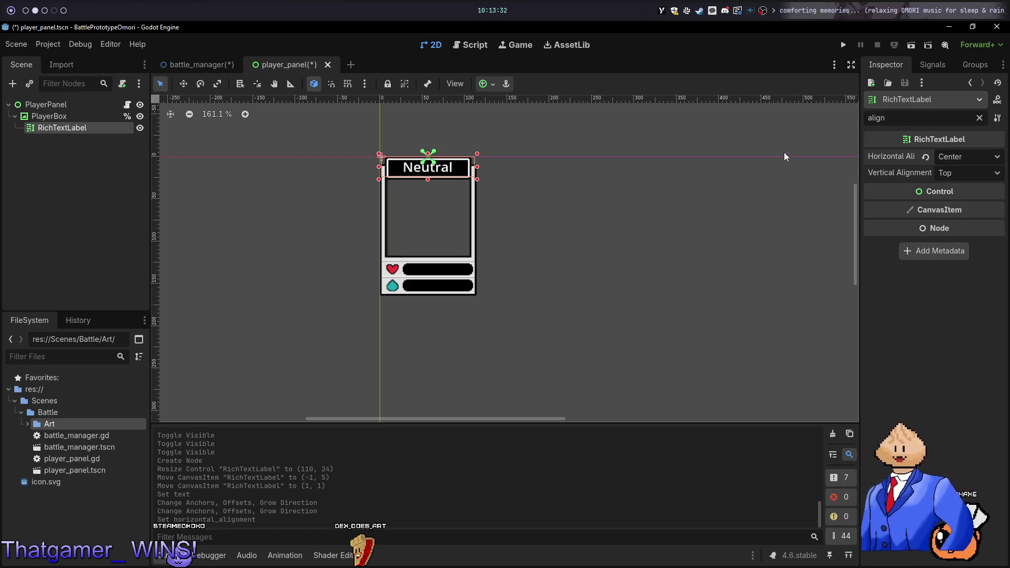
{"action": "key", "text": "ctrl+s"}
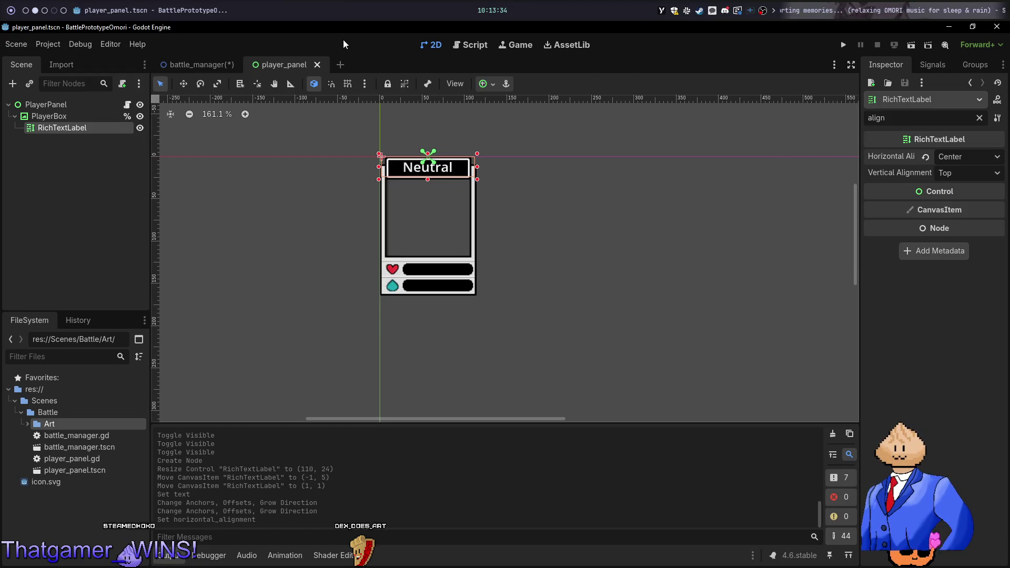
Run the battle_manager scene with F6 to check the centred labels, then return to the script workspace
{"action": "left_click", "coordinate": [184, 71]}
{"action": "key", "text": "F6"}
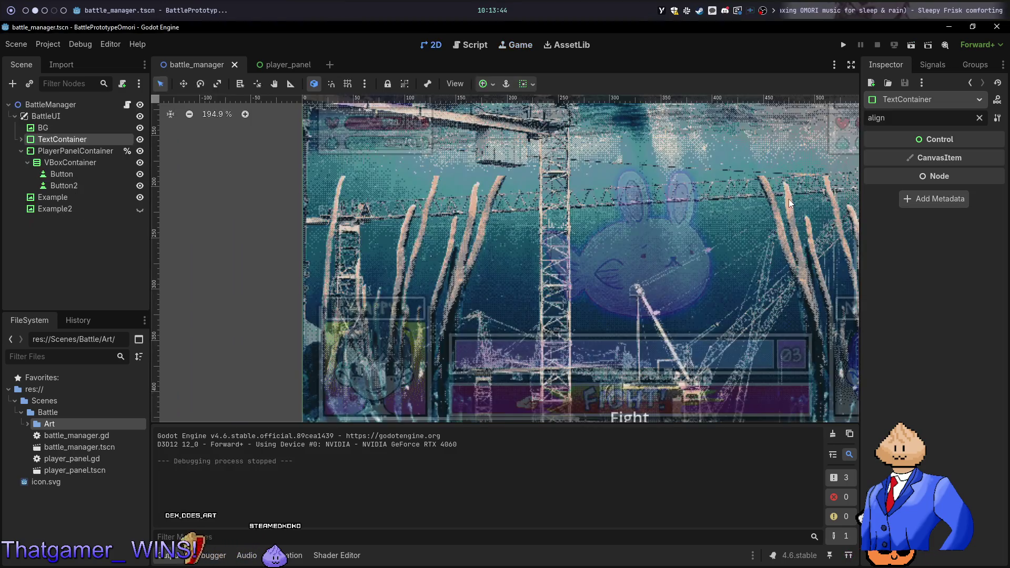
{"action": "key", "text": "alt+1"}
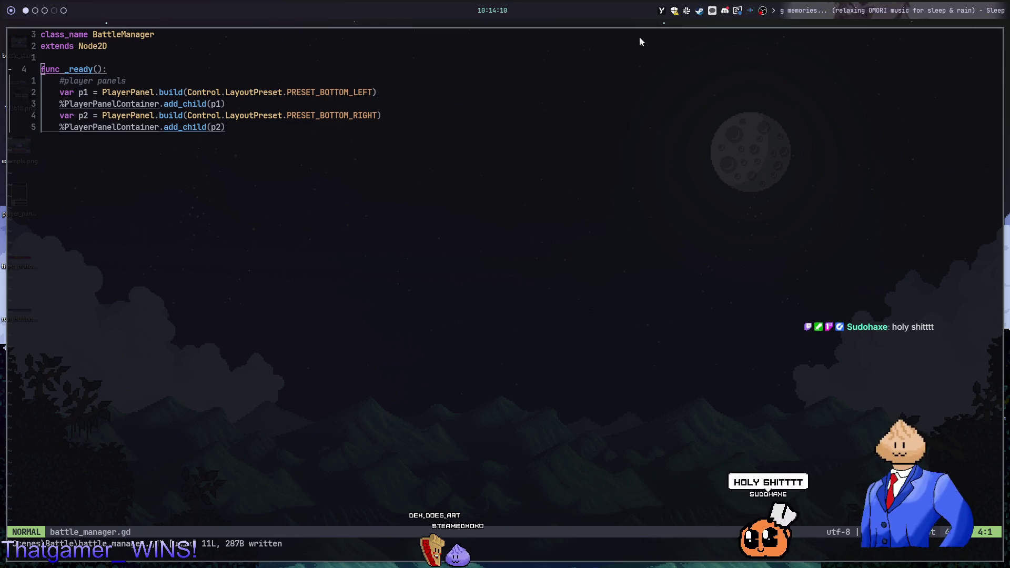
Move down to the player panels comment in battle_manager.gd, then switch to the empty desktop workspace
{"action": "left_click", "coordinate": [583, 81]}
{"action": "key", "text": "k"}
{"action": "key", "text": "j"}
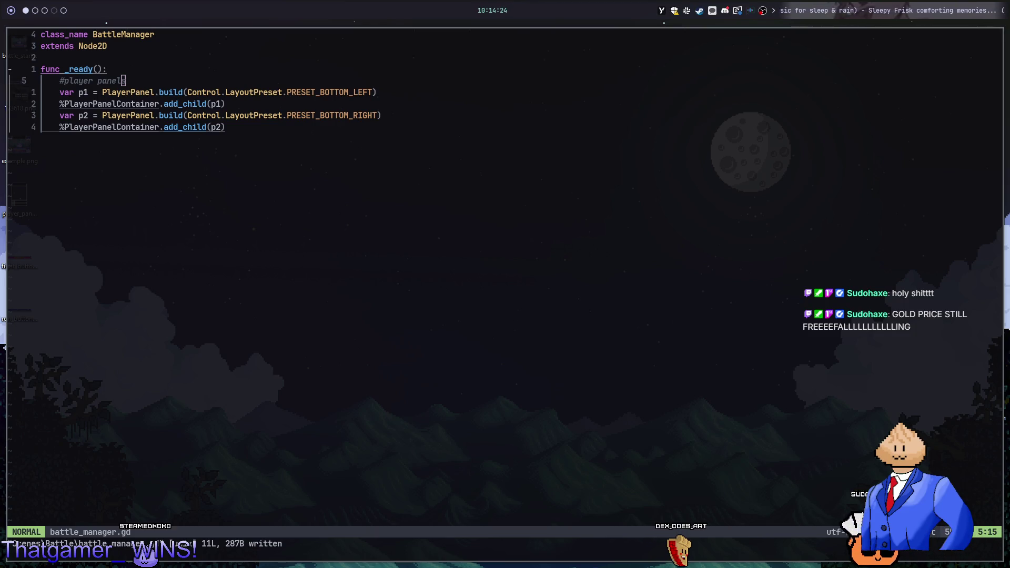
{"action": "key", "text": "super+2"}
{"action": "key", "text": "super+4"}
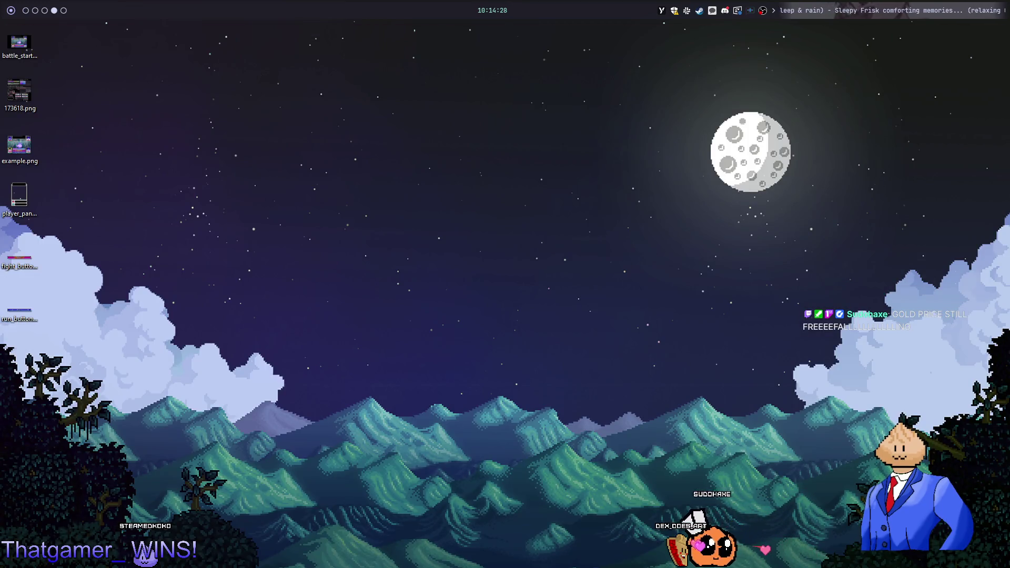
Scroll to goldprice.org's spot gold chart and set its period to 30 Days
{"action": "key", "text": "alt+Tab"}
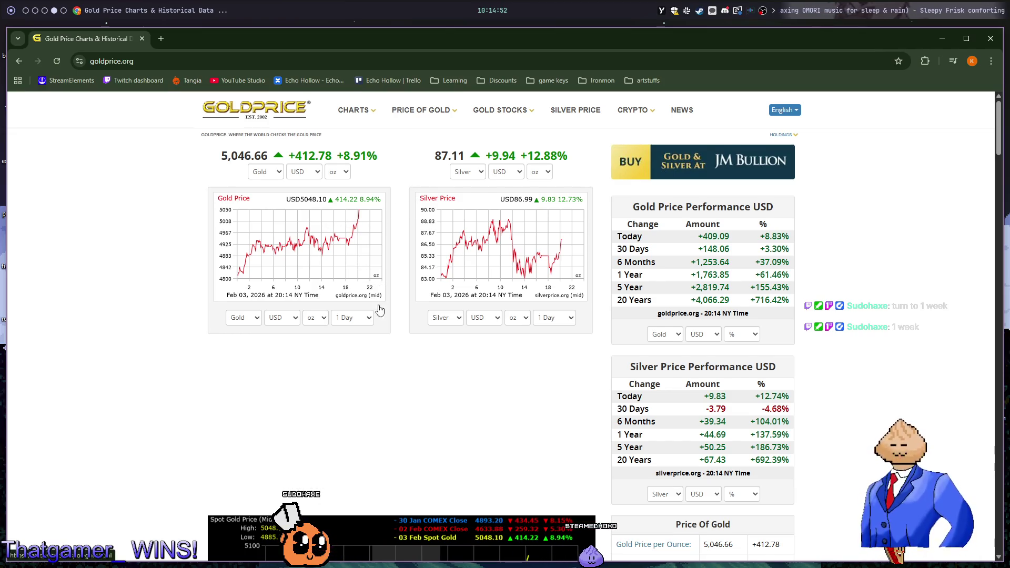
{"action": "scroll", "coordinate": [379, 310], "scroll_direction": "down", "scroll_amount": 7}
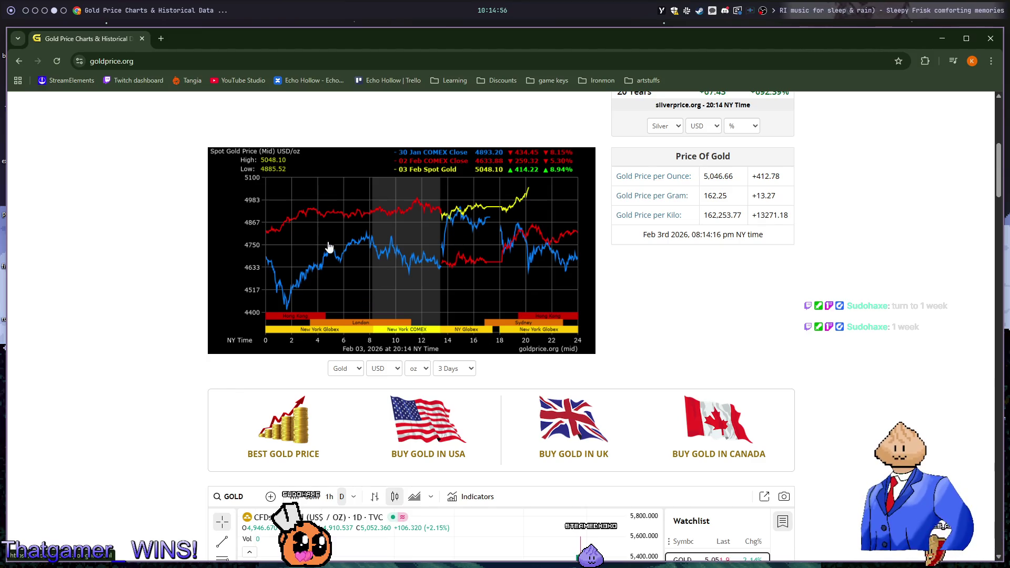
{"action": "left_click", "coordinate": [448, 370]}
{"action": "left_click", "coordinate": [450, 422]}
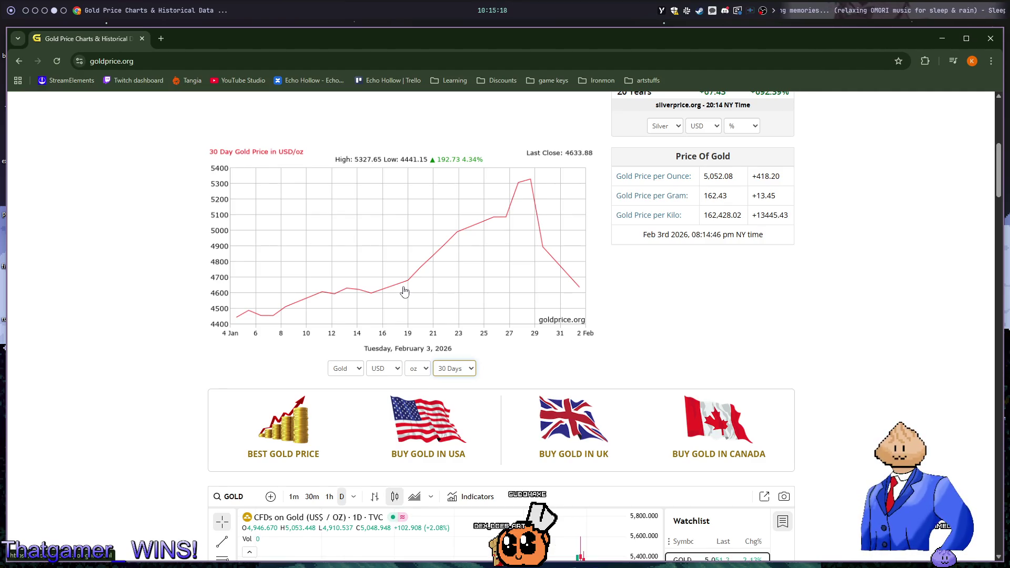
Step the gold chart through 60 Days, 6 months, 1 Year, 2 Years and 5 Years
{"action": "left_click", "coordinate": [455, 368]}
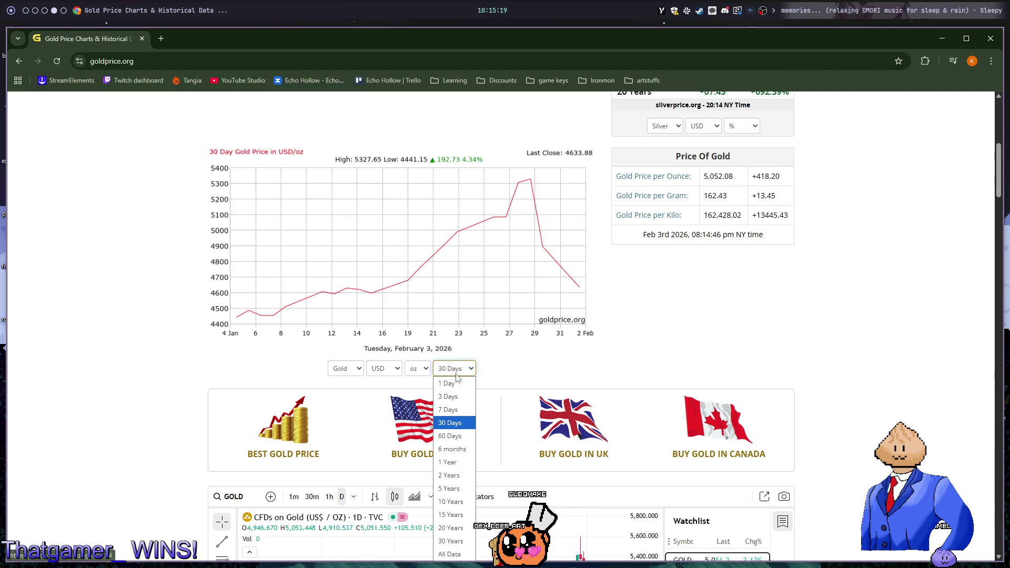
{"action": "left_click", "coordinate": [450, 436]}
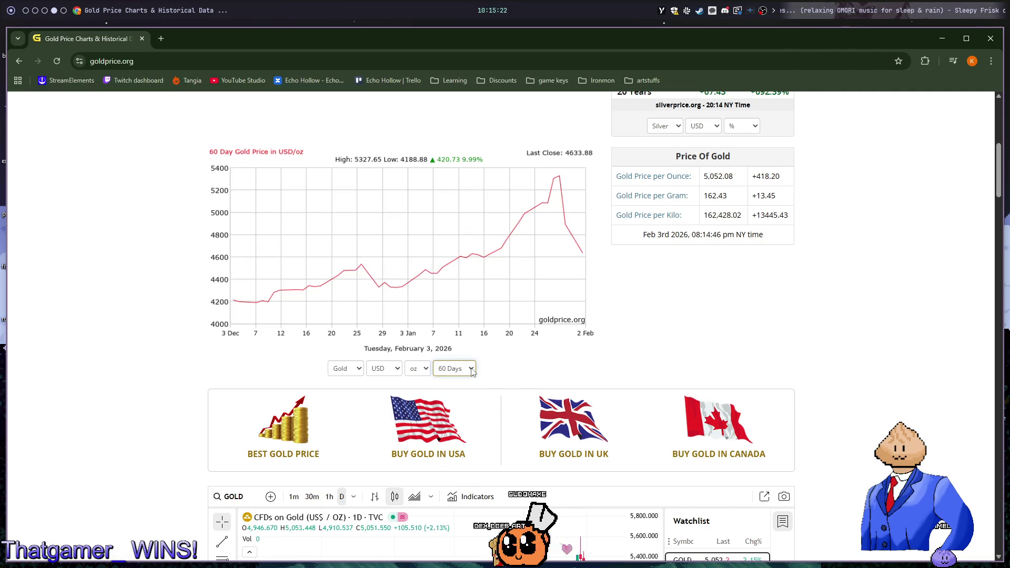
{"action": "left_click", "coordinate": [471, 369]}
{"action": "left_click", "coordinate": [452, 449]}
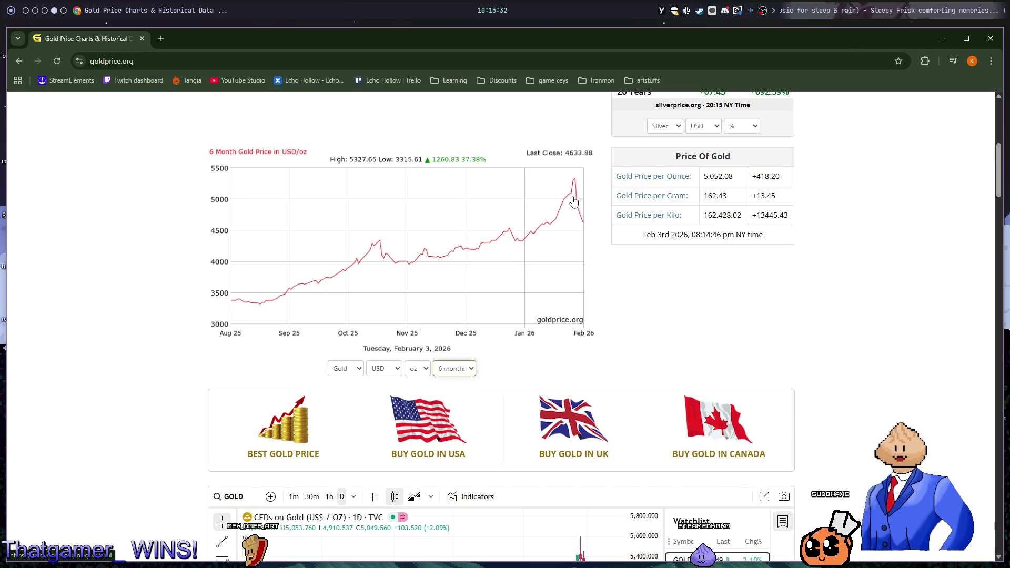
{"action": "left_click", "coordinate": [468, 367]}
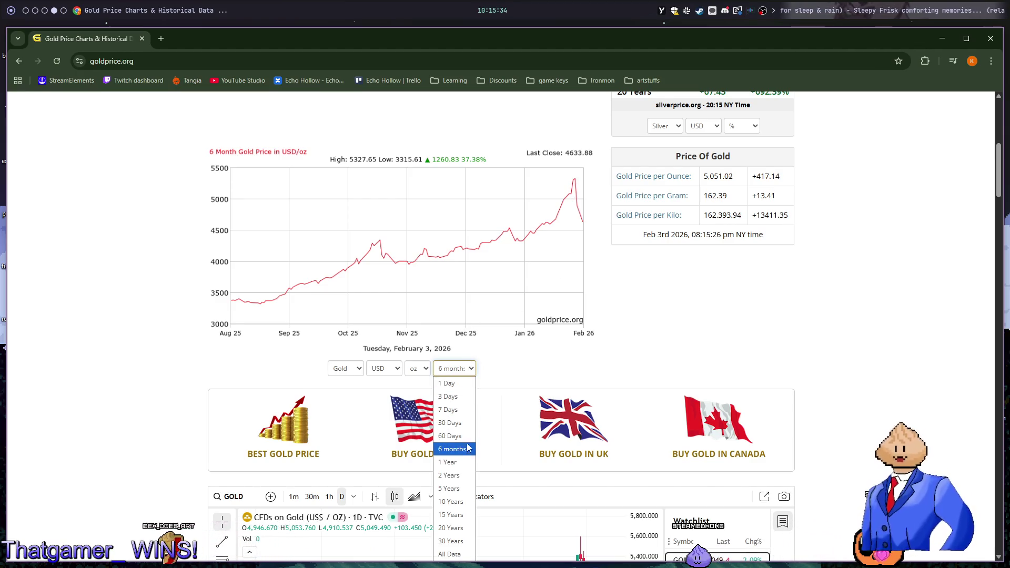
{"action": "left_click", "coordinate": [458, 462]}
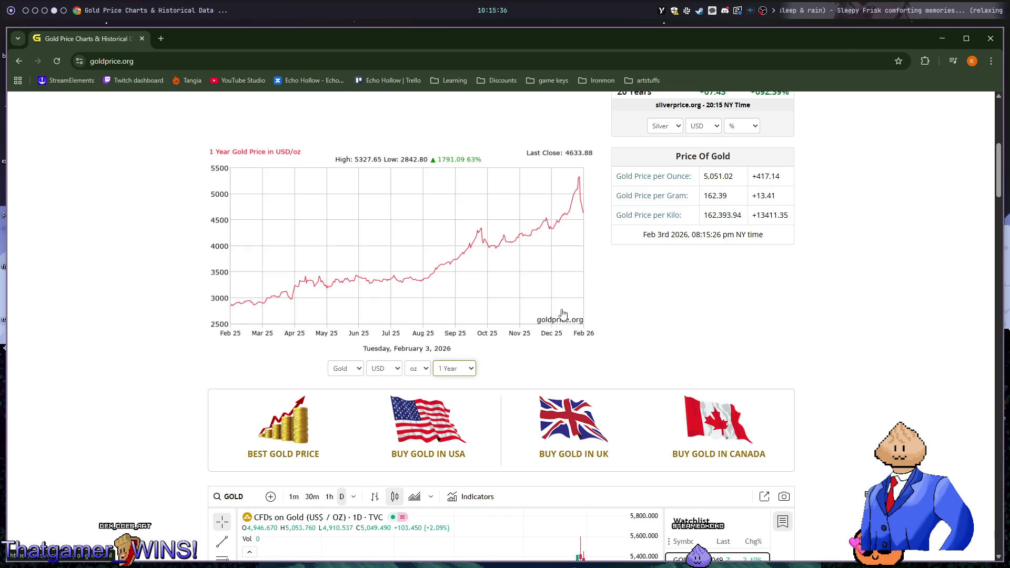
{"action": "left_click", "coordinate": [470, 368]}
{"action": "left_click", "coordinate": [469, 480]}
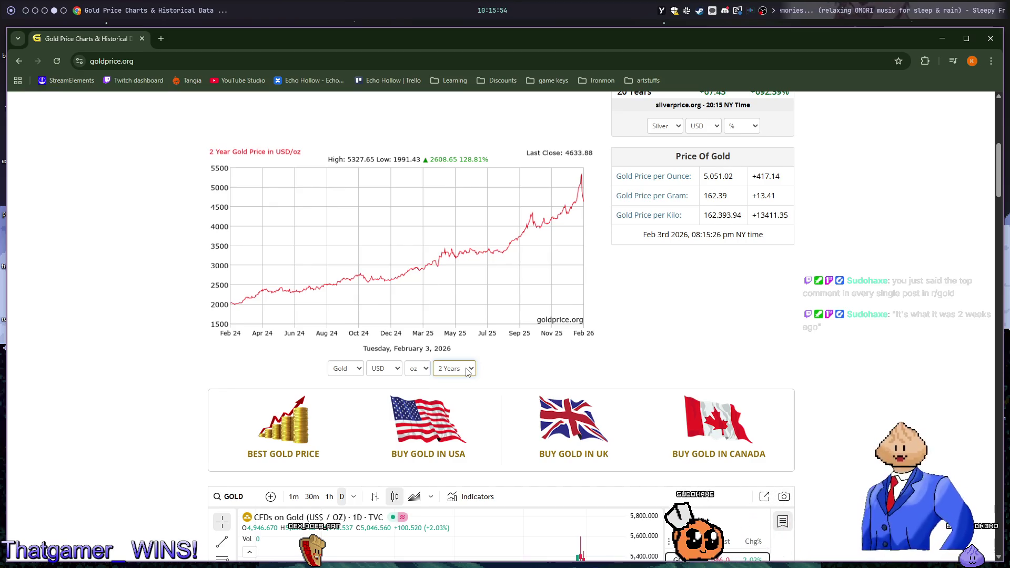
{"action": "left_click", "coordinate": [467, 372]}
{"action": "left_click", "coordinate": [465, 489]}
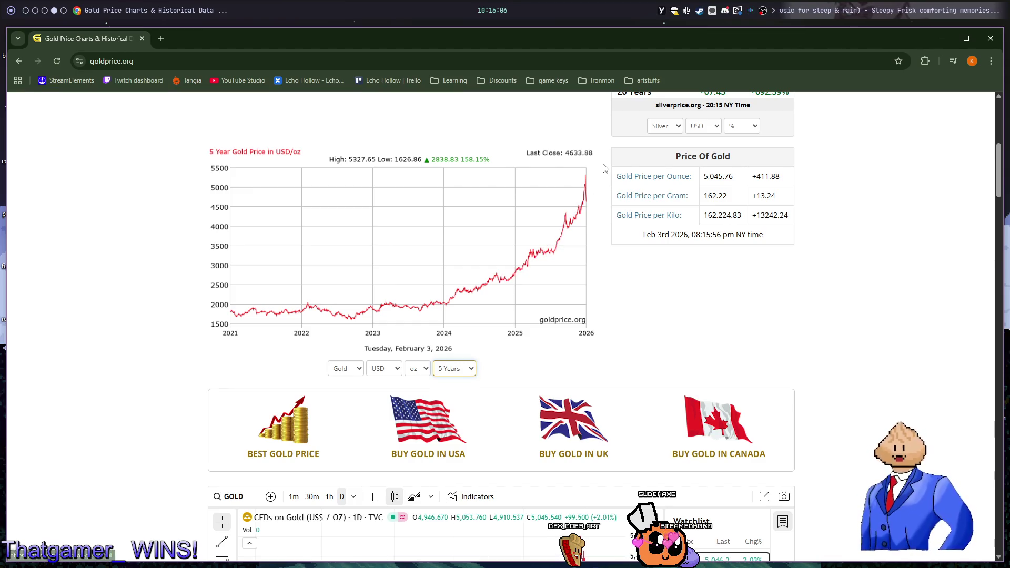
{"action": "left_click", "coordinate": [455, 368]}
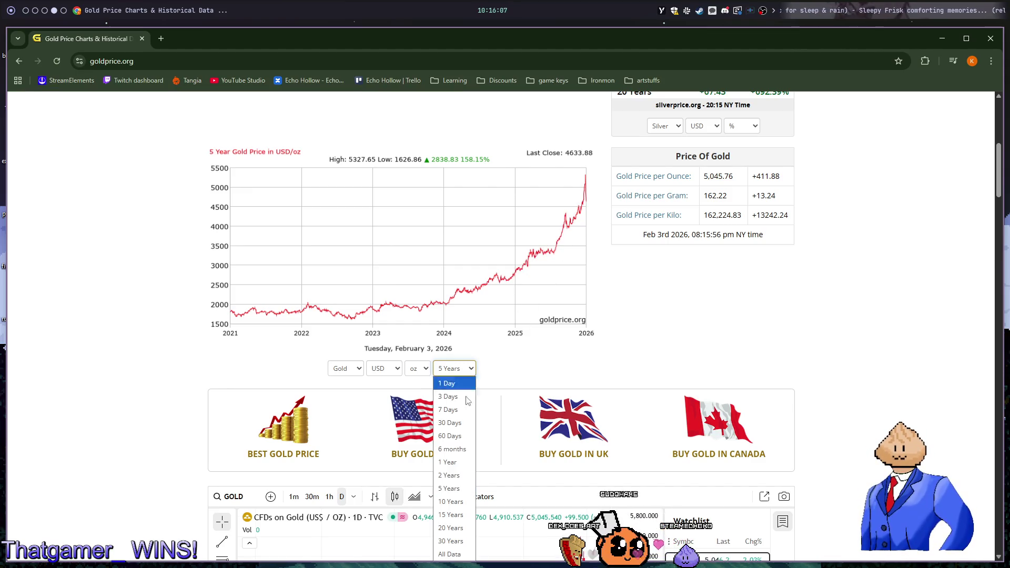
Switch the gold price chart to 10 Years
{"action": "left_click", "coordinate": [465, 502]}
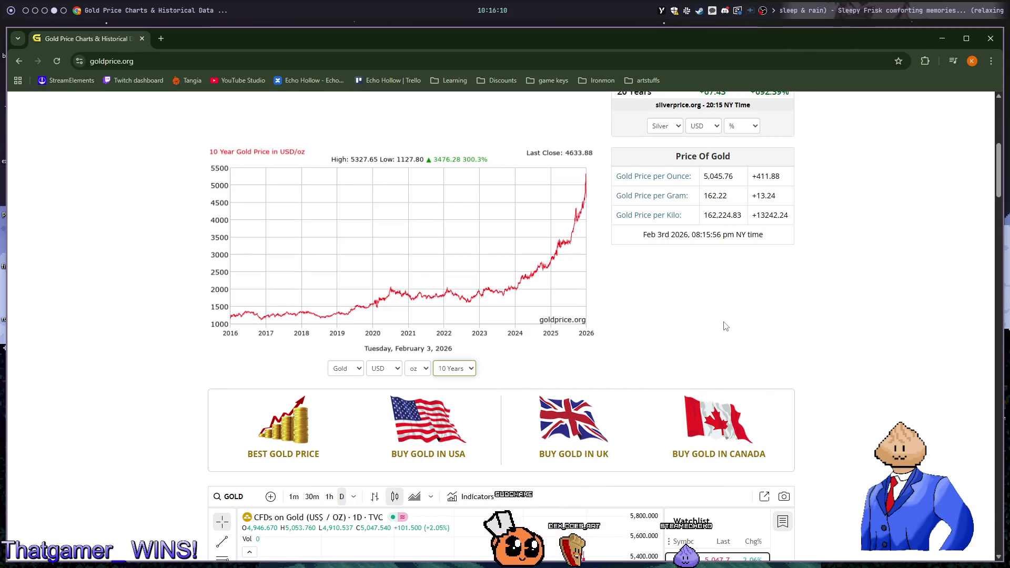
{"action": "left_click", "coordinate": [469, 370]}
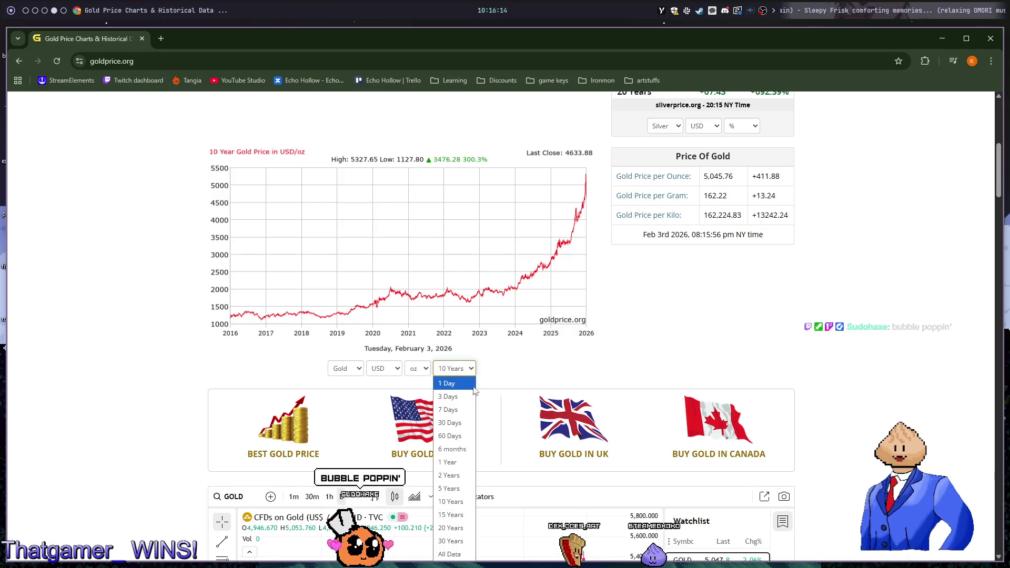
{"action": "key", "text": "Escape"}
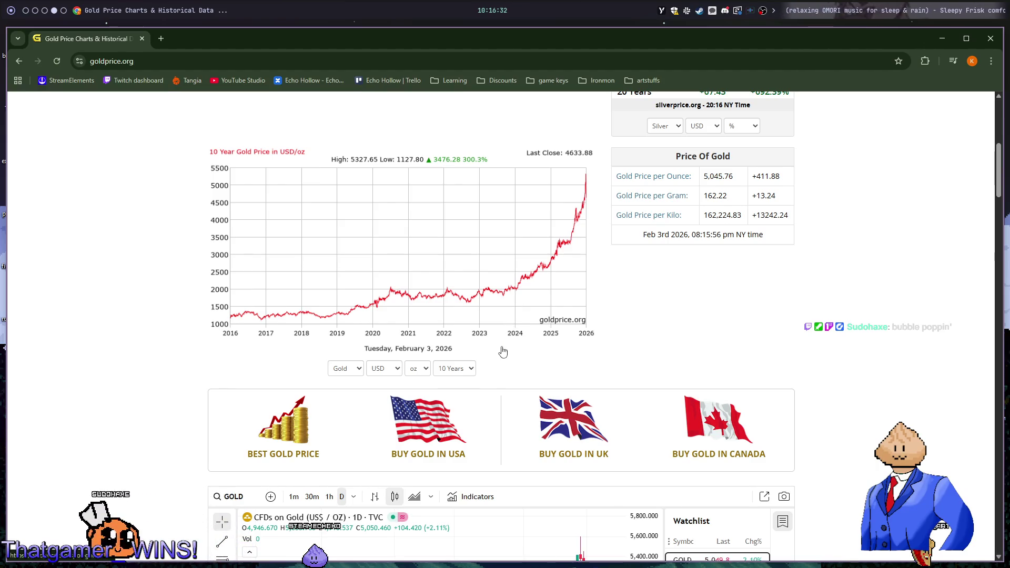
Show the 15-year gold chart, then close the browser and return to Neovim
{"action": "left_click", "coordinate": [465, 368]}
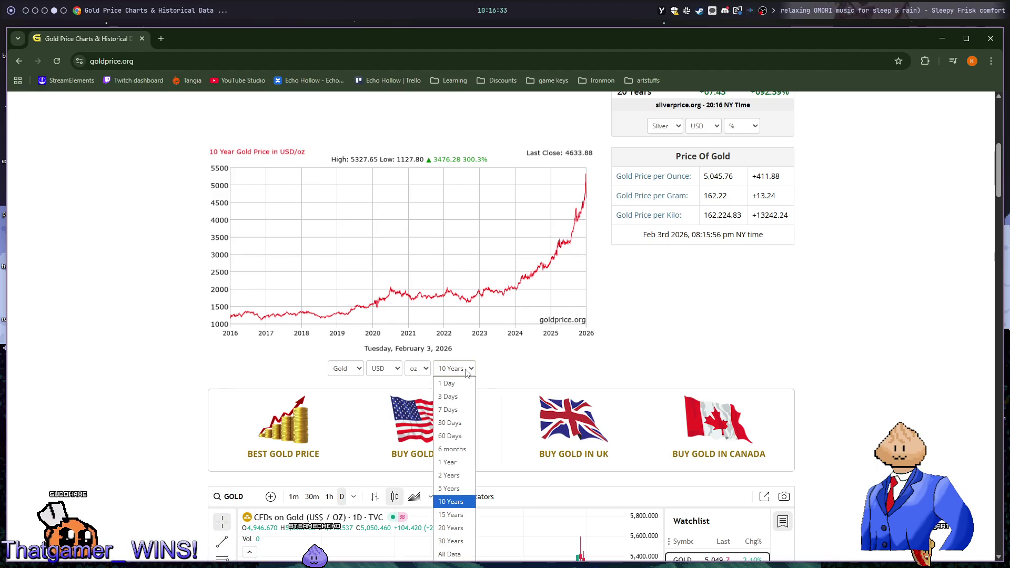
{"action": "left_click", "coordinate": [465, 516]}
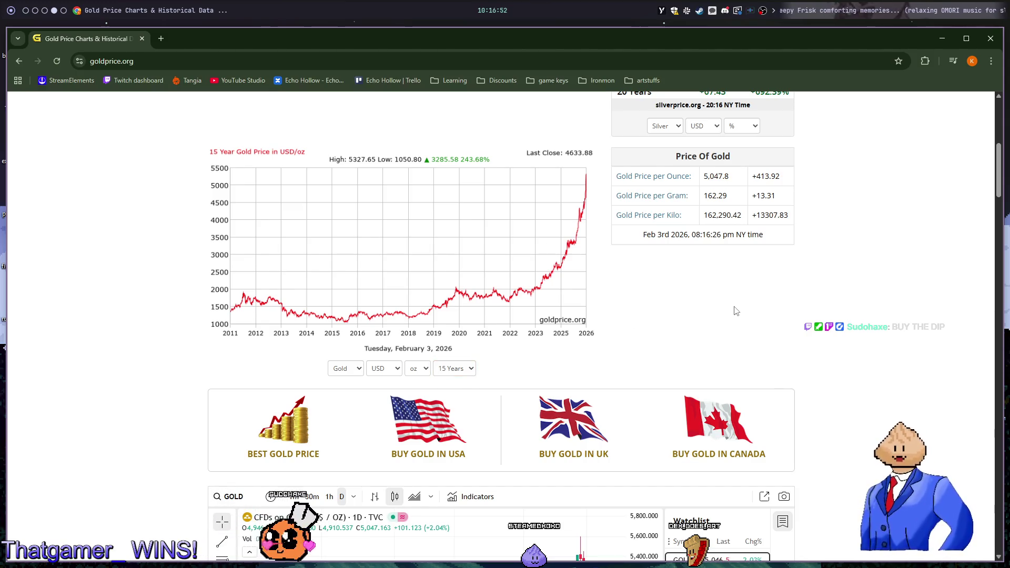
{"action": "key", "text": "ctrl+w"}
{"action": "key", "text": "alt+1"}
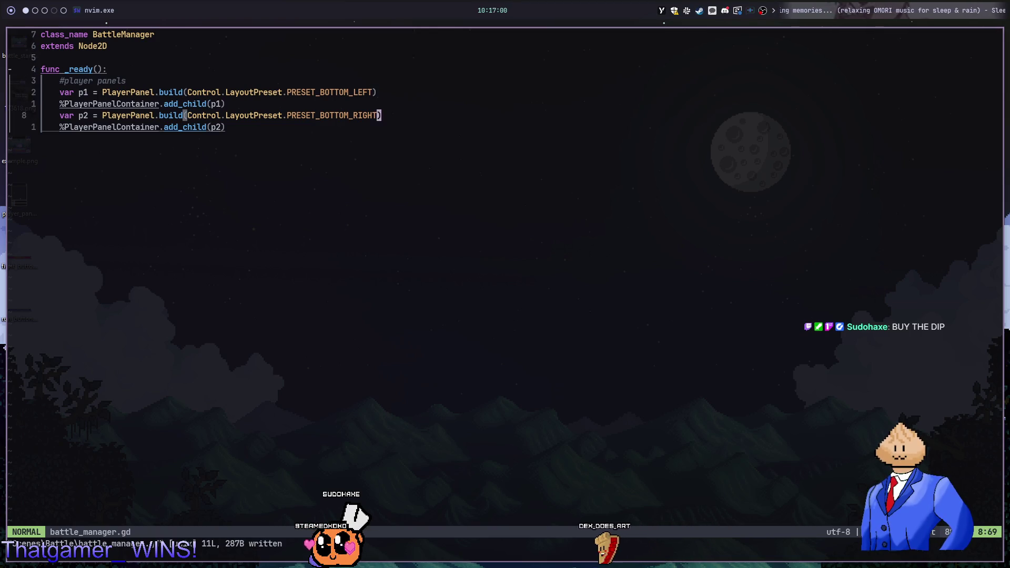
Move the add_child(p1) line below the panel declarations and save
{"action": "key", "text": "shift+v"}
{"action": "key", "text": "k"}
{"action": "key", "text": "k"}
{"action": "key", "text": "k"}
{"action": "key", "text": "y"}
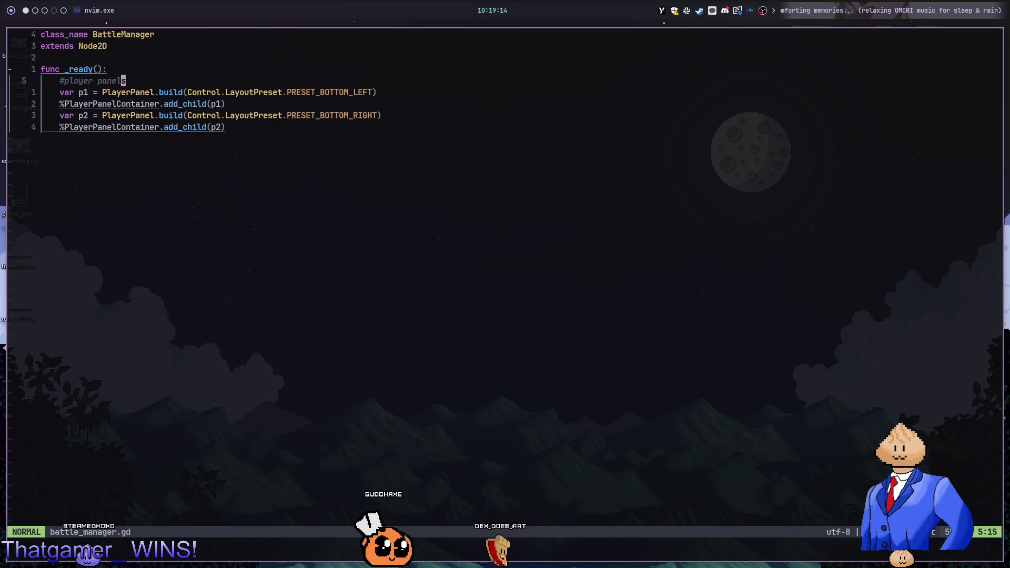
{"action": "key", "text": "j"}
{"action": "key", "text": "$"}
{"action": "key", "text": "j"}
{"action": "key", "text": "j"}
{"action": "key", "text": "j"}
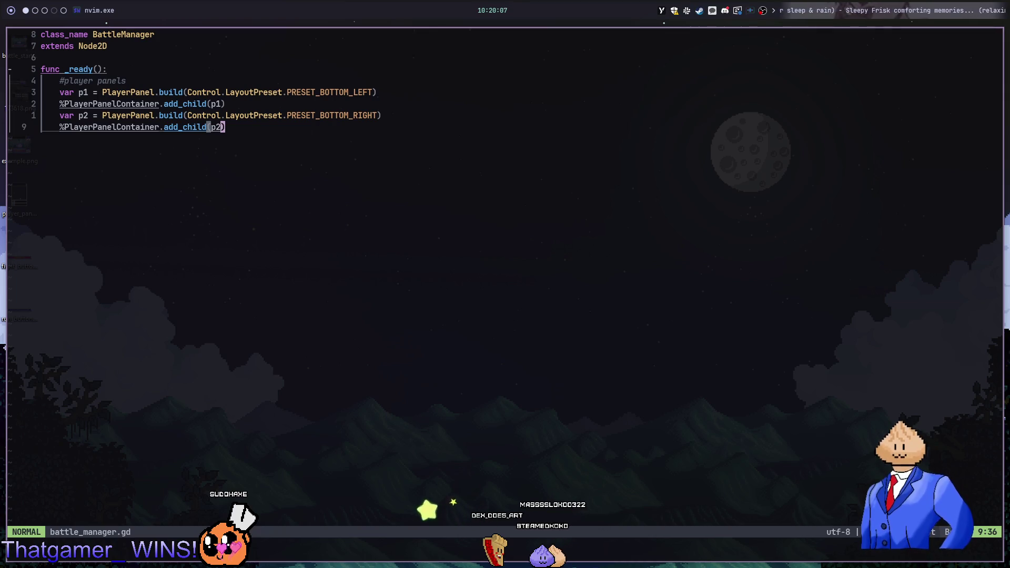
{"action": "key", "text": "k"}
{"action": "key", "text": "k"}
{"action": "key", "text": "d"}
{"action": "key", "text": "d"}
{"action": "type", "text": "p:w"}
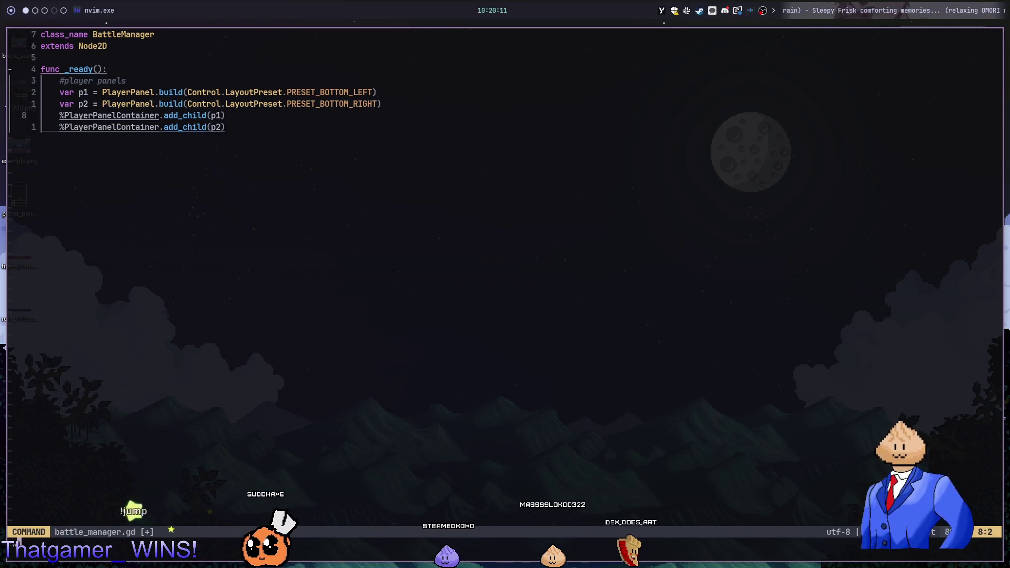
{"action": "key", "text": "Return"}
{"action": "key", "text": "k"}
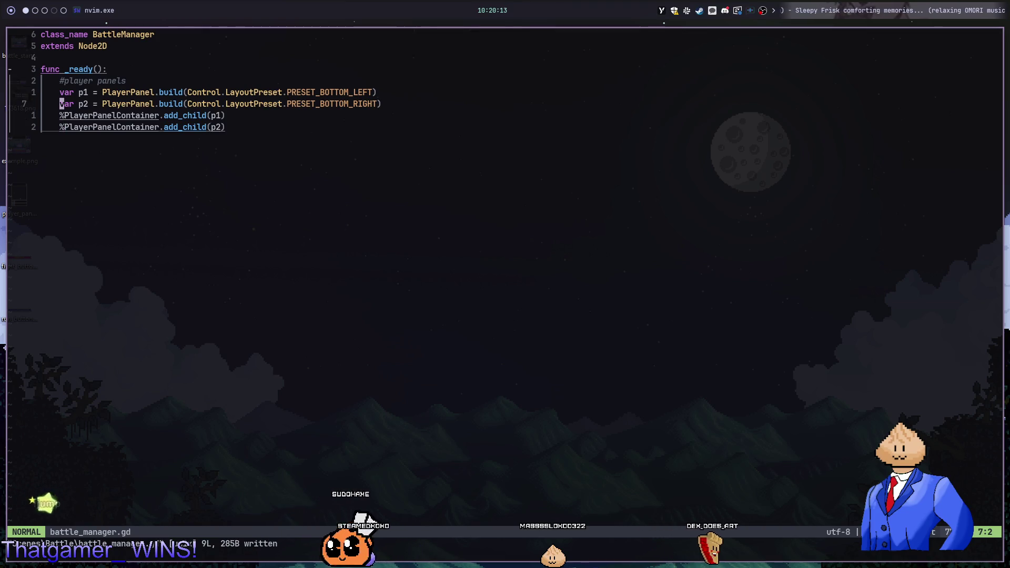
Duplicate the var p2 declaration into new p3 and p4 declarations
{"action": "key", "text": "y"}
{"action": "key", "text": "y"}
{"action": "key", "text": "p"}
{"action": "key", "text": "w"}
{"action": "key", "text": "ctrl+a"}
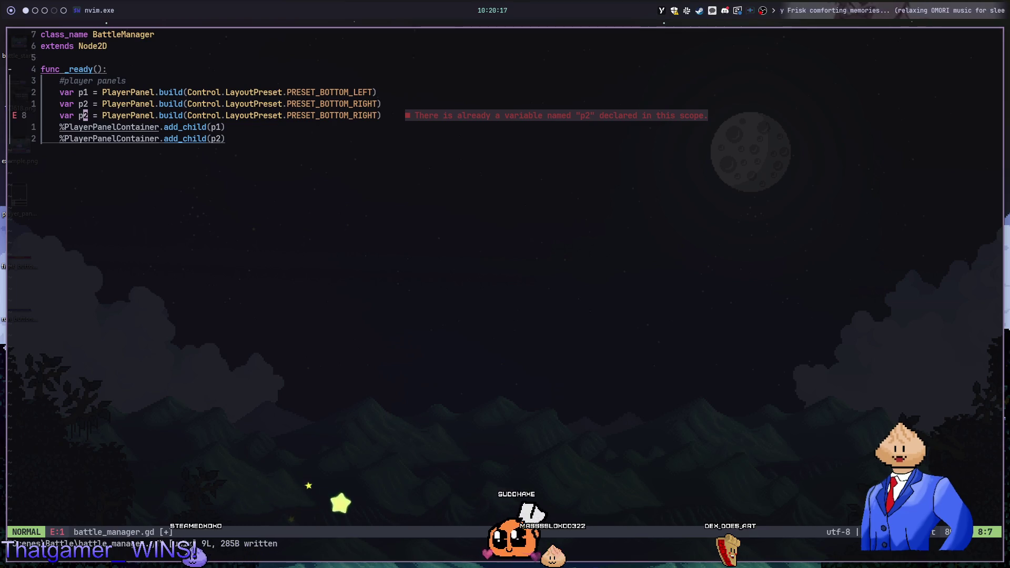
{"action": "key", "text": "y"}
{"action": "key", "text": "y"}
{"action": "key", "text": "p"}
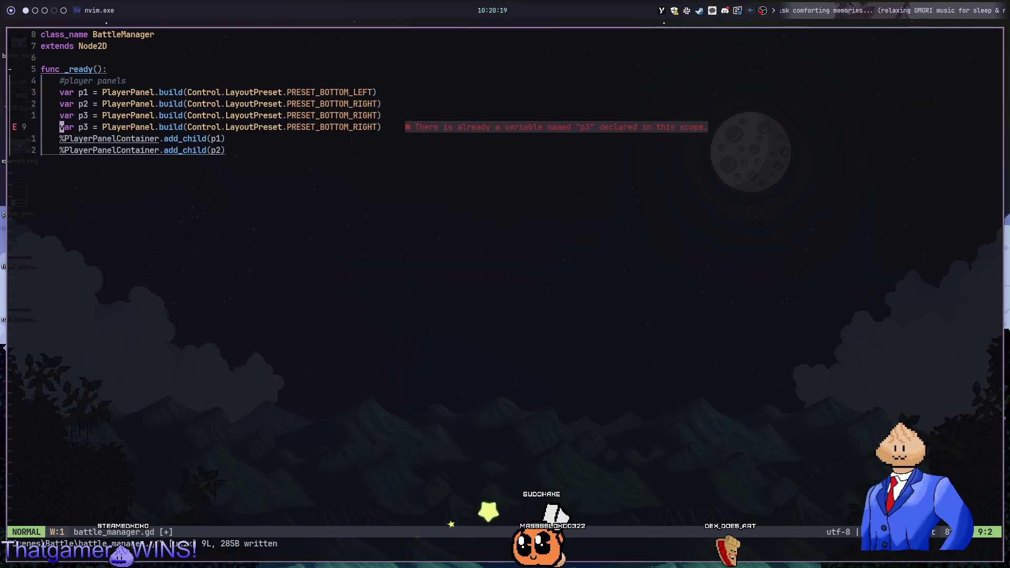
{"action": "key", "text": "j"}
{"action": "key", "text": "j"}
{"action": "type", "text": ":w"}
{"action": "key", "text": "Return"}
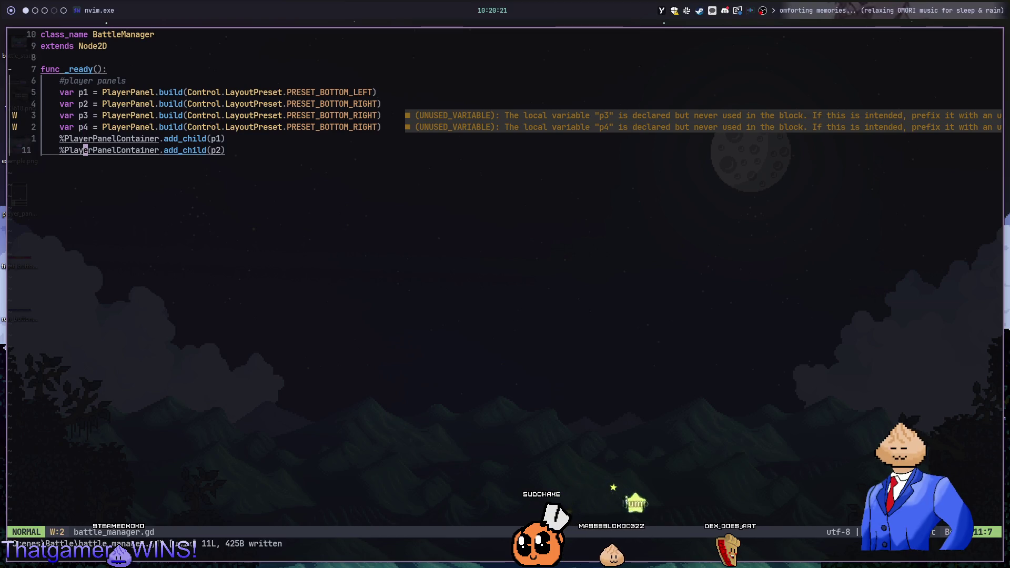
Add add_child lines for p3 and p4, save, and run the game in Godot
{"action": "key", "text": "y"}
{"action": "key", "text": "y"}
{"action": "key", "text": "p"}
{"action": "key", "text": "ctrl+a"}
{"action": "key", "text": "y"}
{"action": "key", "text": "y"}
{"action": "key", "text": "p"}
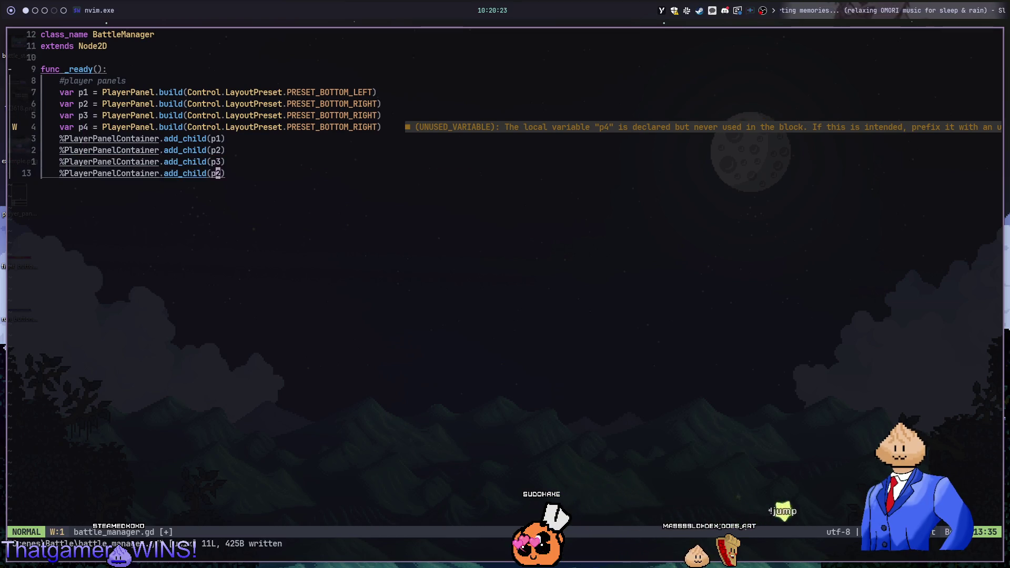
{"action": "key", "text": "ctrl+a"}
{"action": "type", "text": ":w"}
{"action": "key", "text": "Return"}
{"action": "key", "text": "alt+Tab"}
{"action": "key", "text": "F5"}
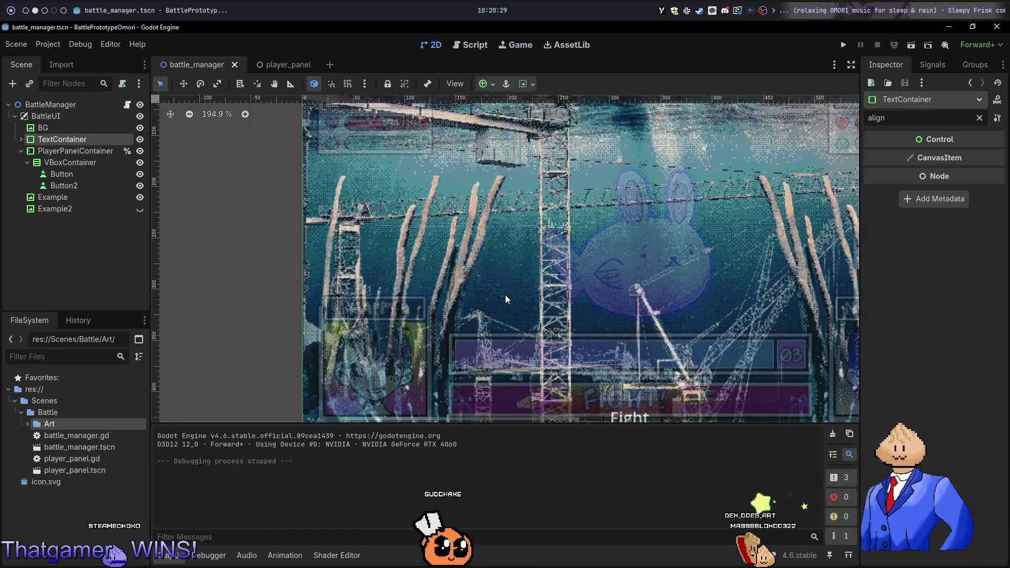
Change p3's anchor preset to PRESET_TOP_LEFT and p4's to PRESET_TOP_RIGHT
{"action": "key", "text": "alt+Tab"}
{"action": "key", "text": "k"}
{"action": "key", "text": "k"}
{"action": "type", "text": ":"}
{"action": "key", "text": "Return"}
{"action": "type", "text": "ct)"}
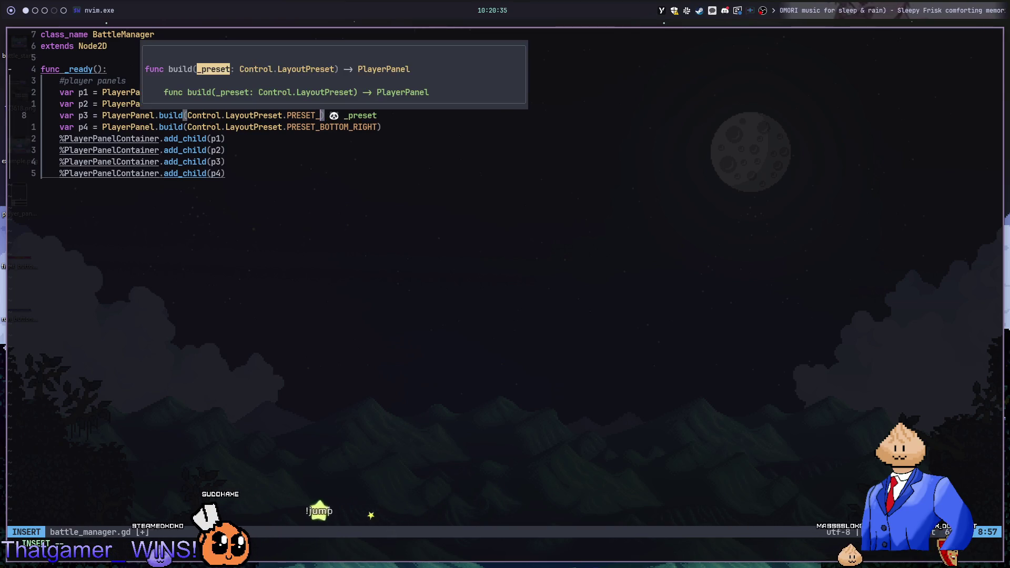
{"action": "type", "text": "bott"}
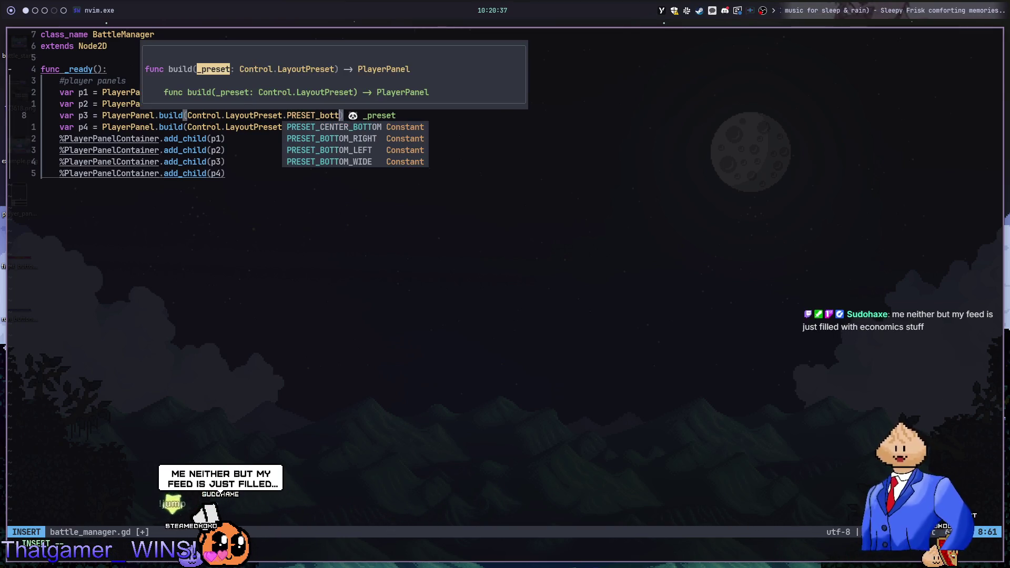
{"action": "key", "text": "BackSpace"}
{"action": "key", "text": "BackSpace"}
{"action": "key", "text": "BackSpace"}
{"action": "type", "text": "toplef"}
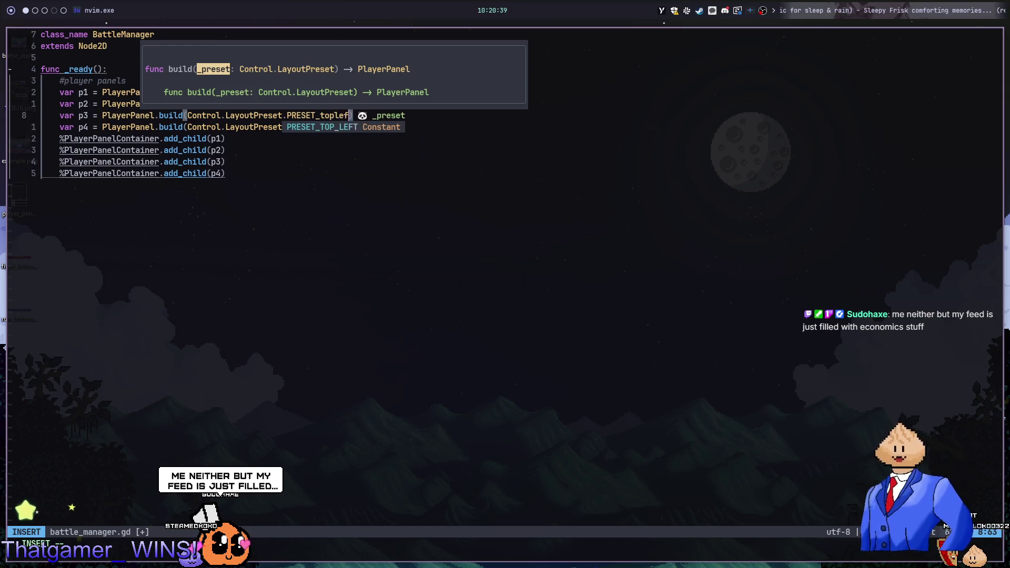
{"action": "key", "text": "Return"}
{"action": "key", "text": "Escape"}
{"action": "type", "text": "jciwtoprig"}
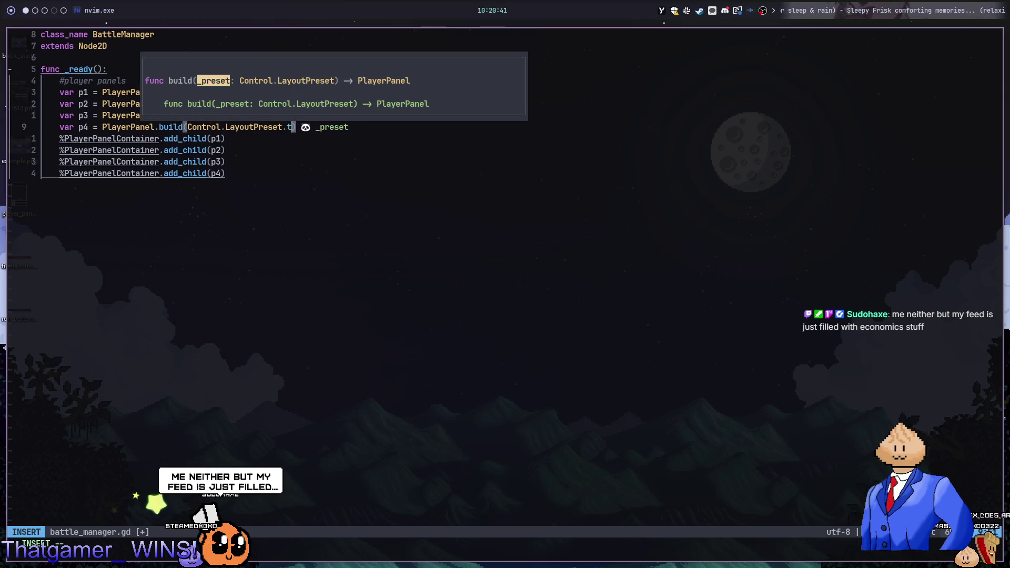
{"action": "key", "text": "Return"}
{"action": "key", "text": "Escape"}
Save and run the game to check the four corner panels, then stop it
{"action": "key", "text": "alt+Tab"}
{"action": "key", "text": "F5"}
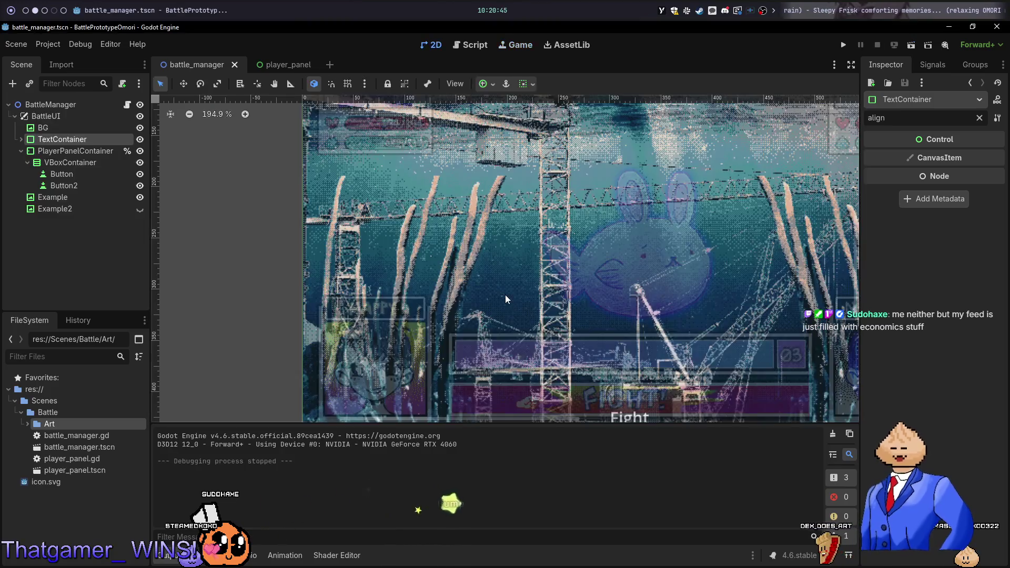
{"action": "key", "text": "alt+Tab"}
{"action": "key", "text": "alt+Tab"}
{"action": "key", "text": "F5"}
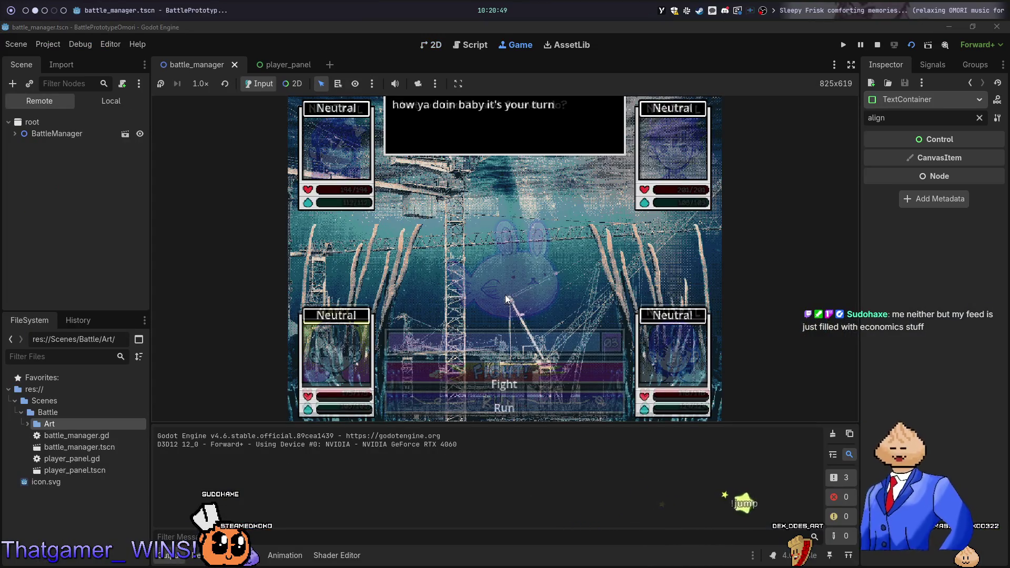
{"action": "key", "text": "alt+Tab"}
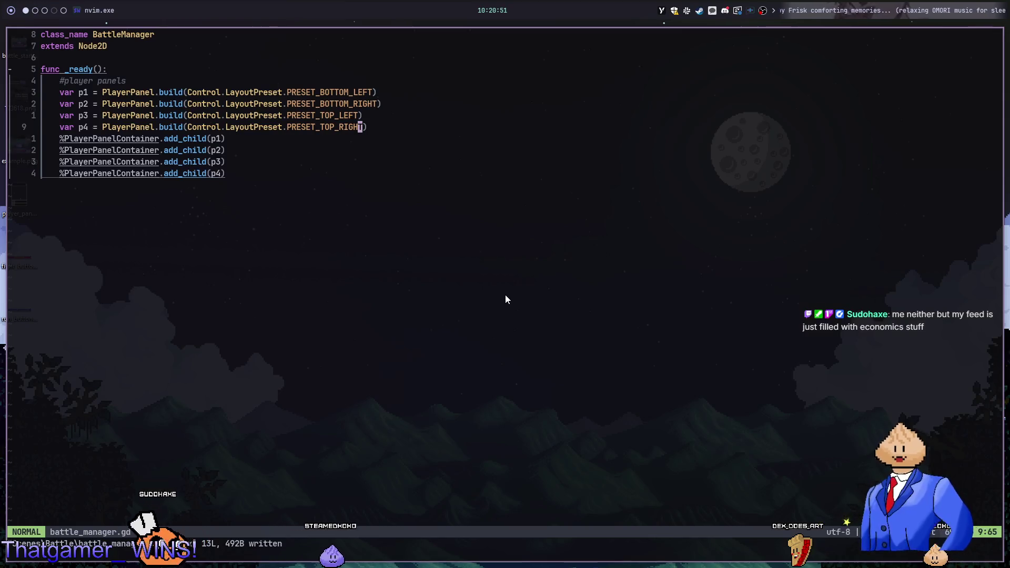
{"action": "key", "text": "alt+Tab"}
{"action": "key", "text": "F8"}
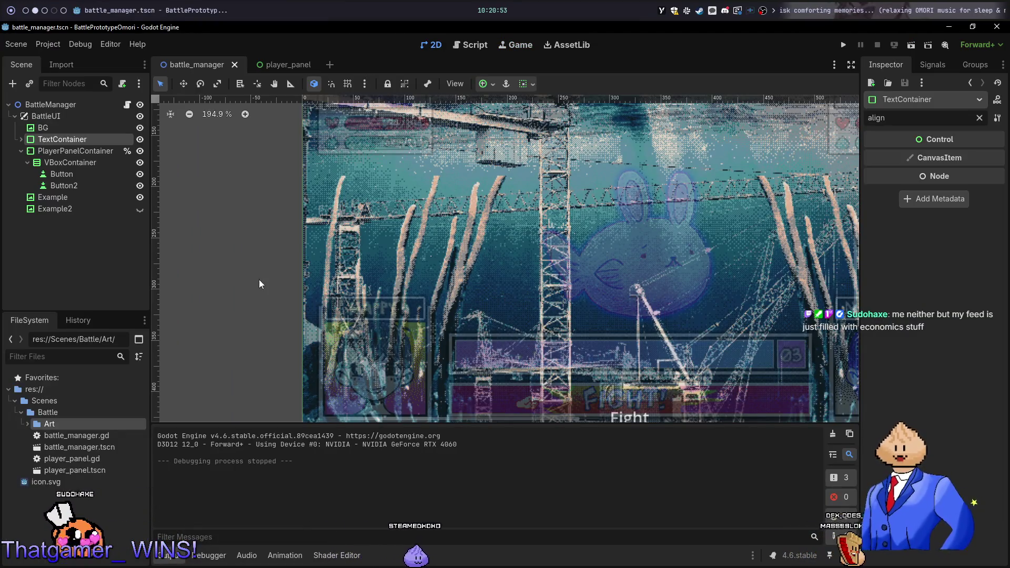
{"action": "left_click", "coordinate": [91, 166]}
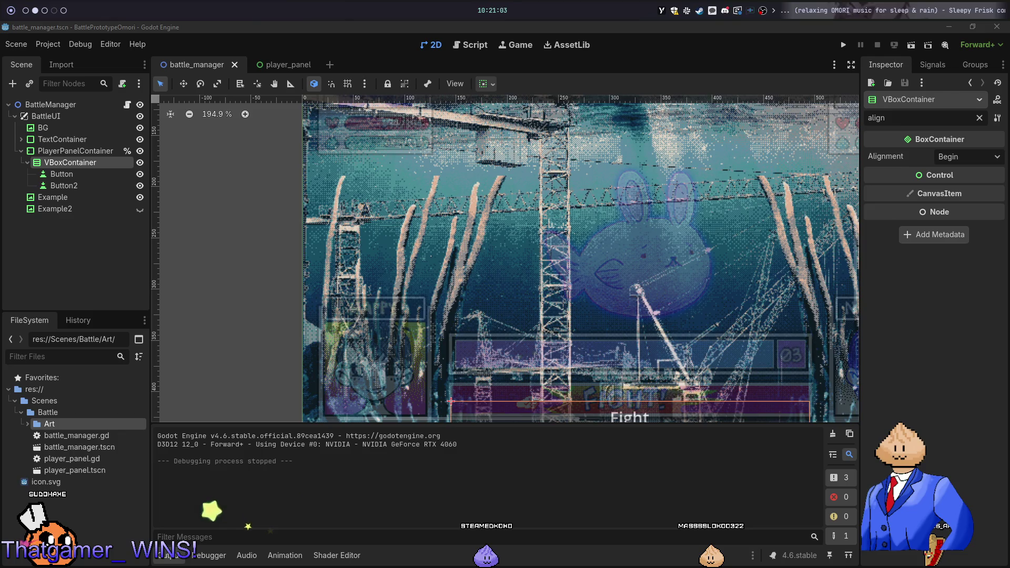
Create a TextureButton child under VBoxContainer by searching 'textureb'
{"action": "key", "text": "alt+Tab"}
{"action": "key", "text": "alt+Tab"}
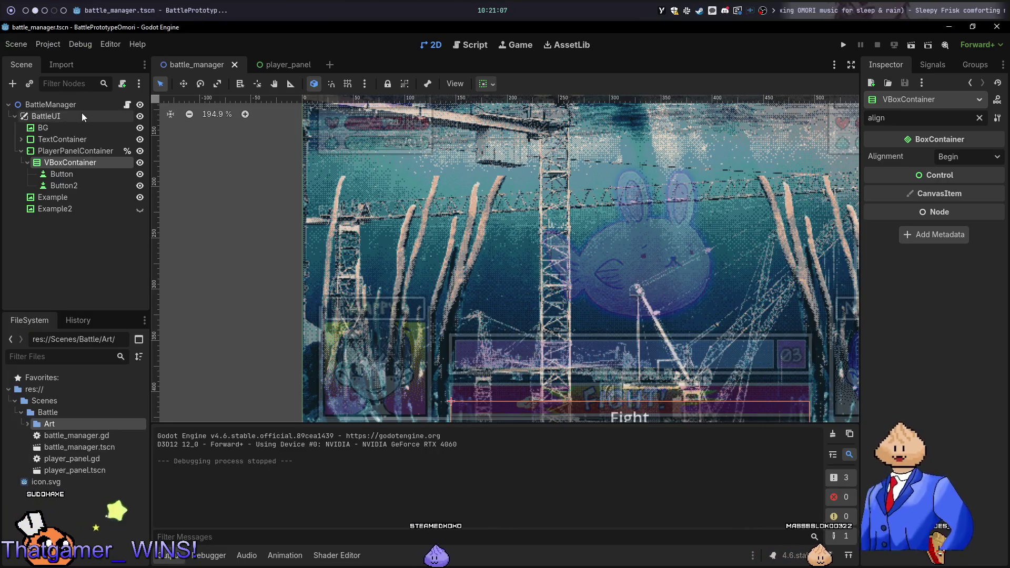
{"action": "right_click", "coordinate": [81, 113]}
{"action": "left_click", "coordinate": [111, 121]}
{"action": "type", "text": "texturebo"}
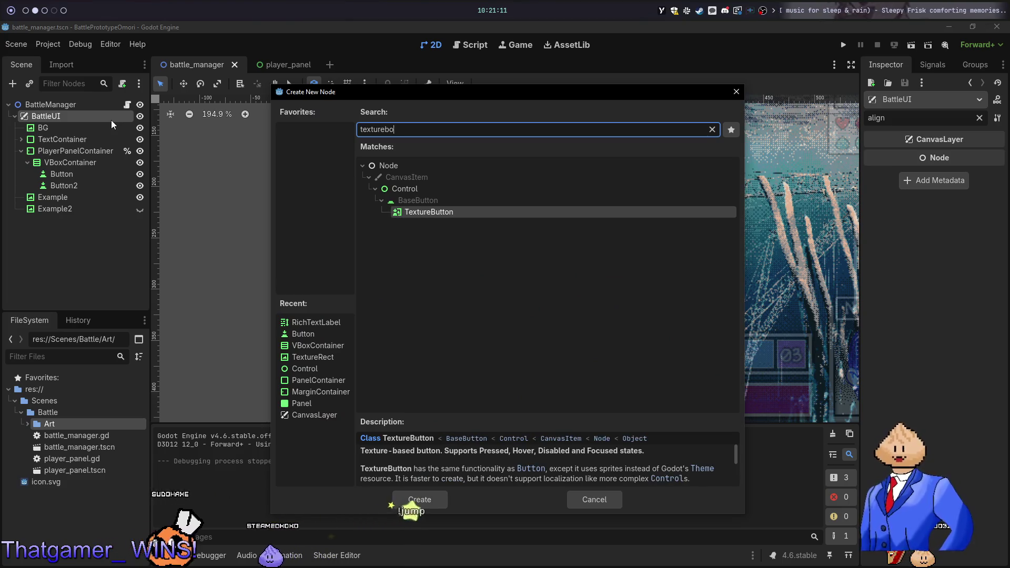
{"action": "key", "text": "Escape"}
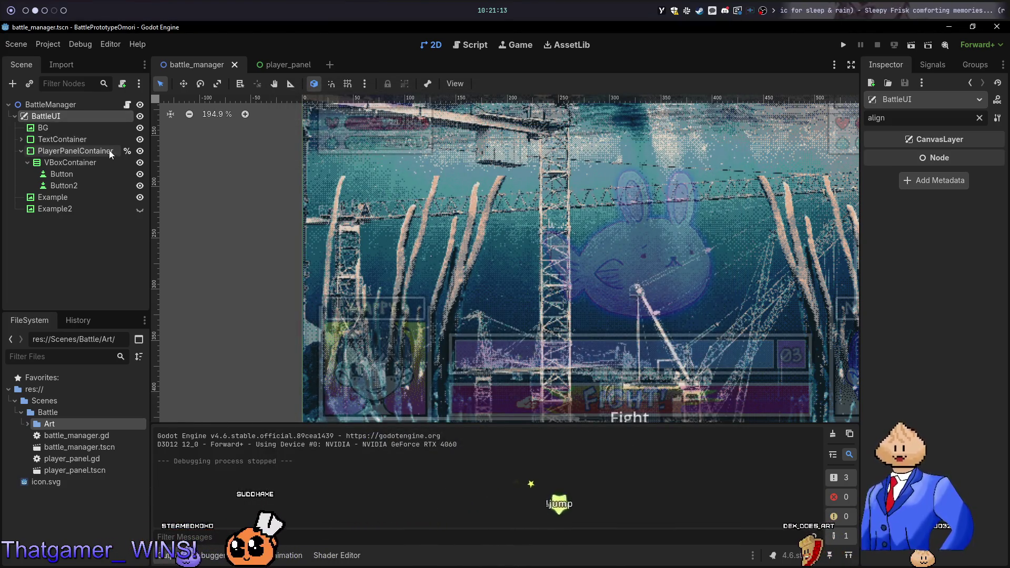
{"action": "right_click", "coordinate": [91, 160]}
{"action": "left_click", "coordinate": [127, 165]}
{"action": "type", "text": "tex"}
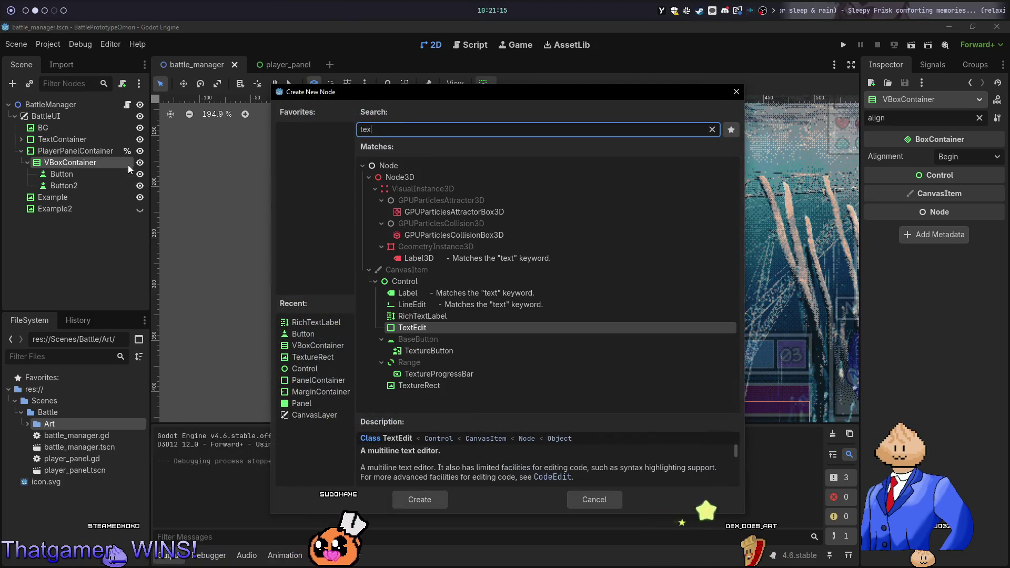
{"action": "type", "text": "tureb"}
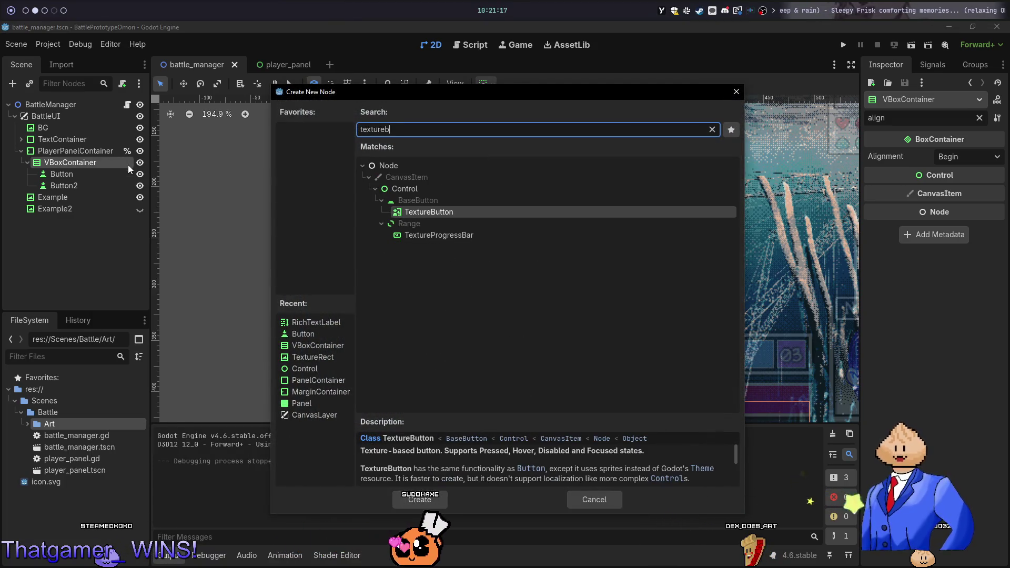
{"action": "key", "text": "Return"}
{"action": "left_click", "coordinate": [111, 173]}
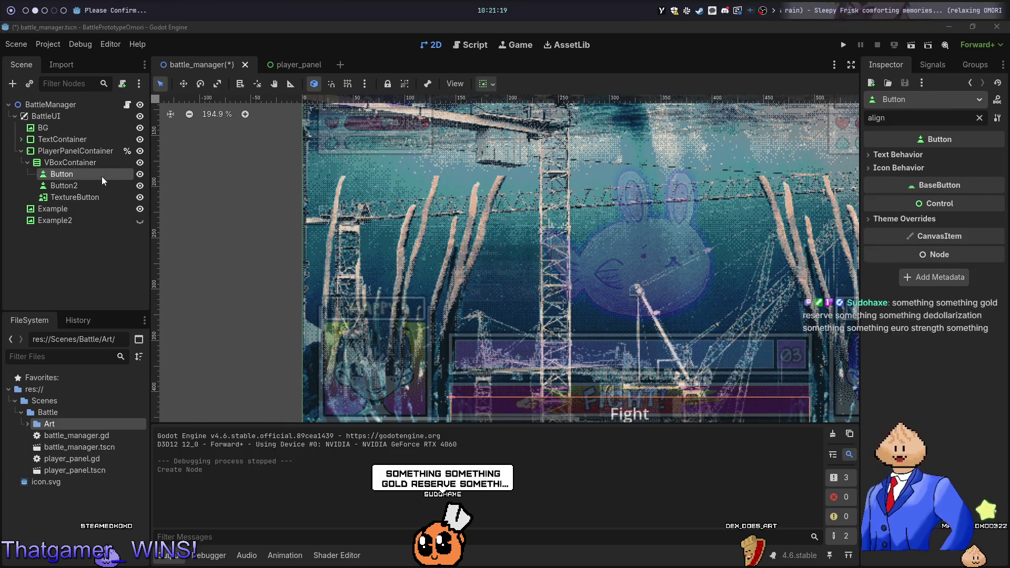
Delete the Button and Button2 nodes from VBoxContainer
{"action": "key", "text": "Delete"}
{"action": "left_click", "coordinate": [476, 288]}
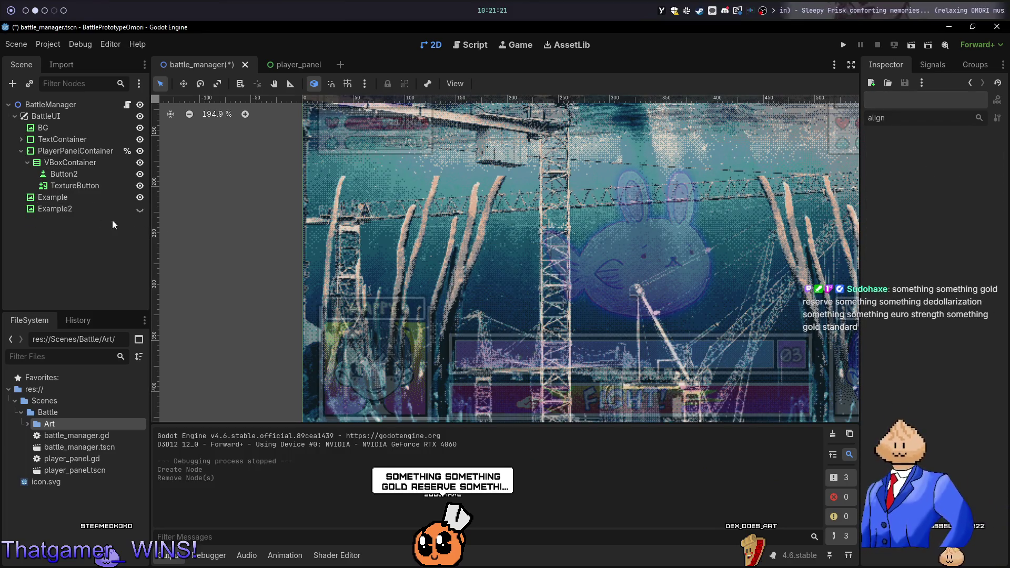
{"action": "left_click", "coordinate": [83, 174]}
{"action": "key", "text": "Delete"}
{"action": "left_click", "coordinate": [481, 291]}
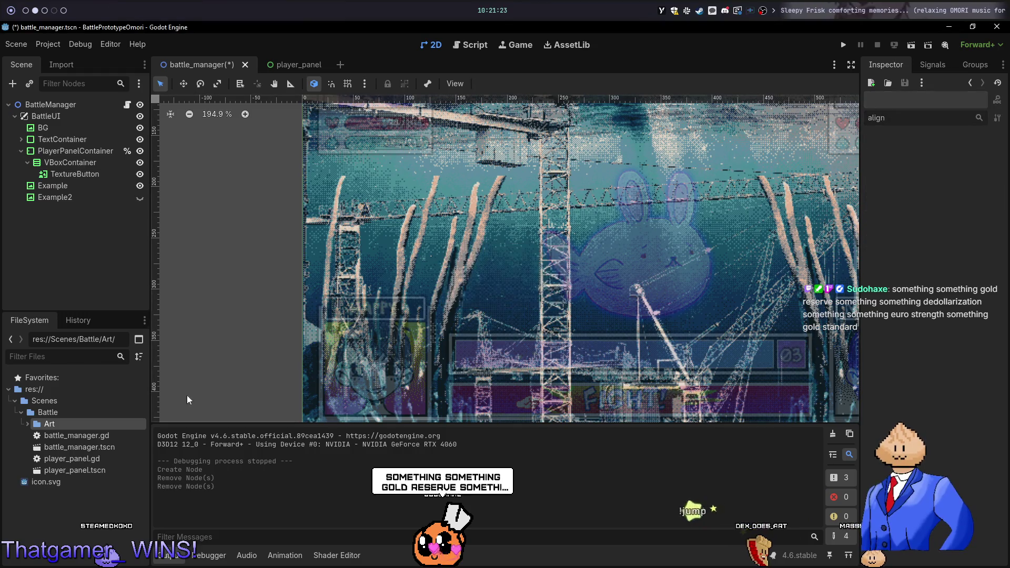
Set fight_button.png from the Art folder as the TextureButton's Normal texture
{"action": "left_click", "coordinate": [28, 423]}
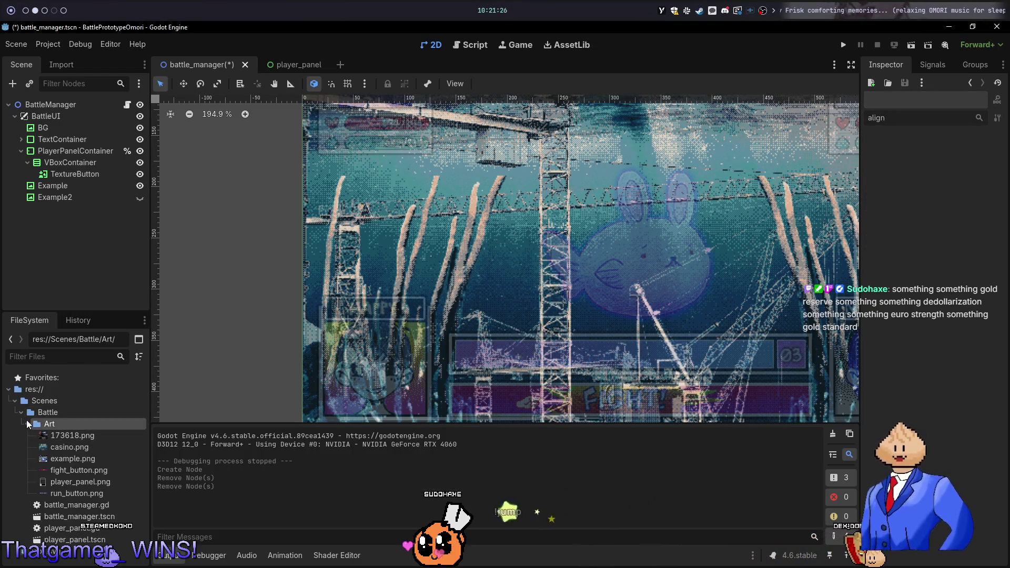
{"action": "left_click", "coordinate": [103, 469]}
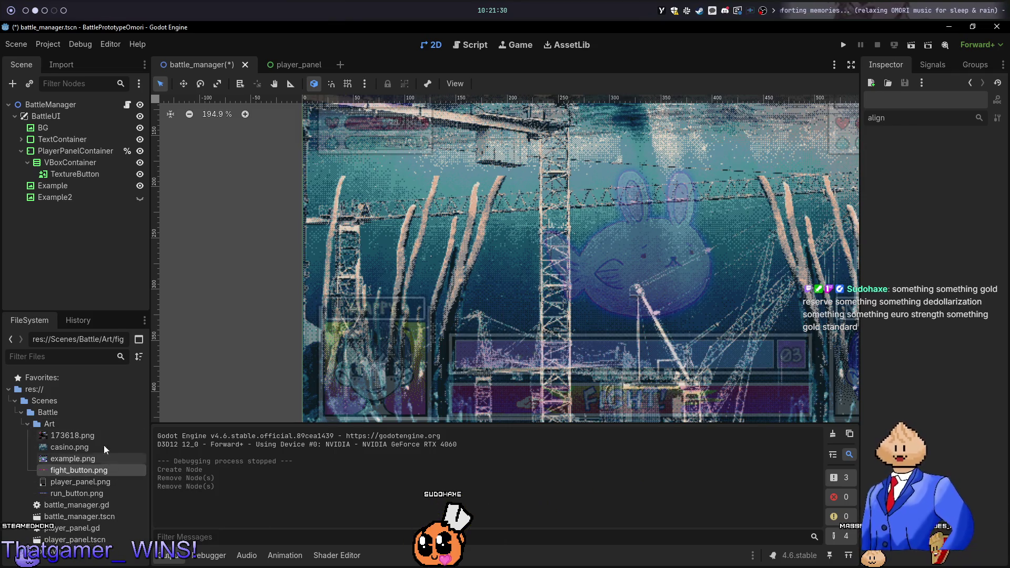
{"action": "left_click", "coordinate": [72, 177]}
{"action": "mouse_move", "coordinate": [91, 458]}
{"action": "left_mouse_down"}
{"action": "mouse_move", "coordinate": [131, 431]}
{"action": "mouse_move", "coordinate": [459, 320]}
{"action": "mouse_move", "coordinate": [826, 148]}
{"action": "mouse_move", "coordinate": [917, 140]}
{"action": "left_mouse_up"}
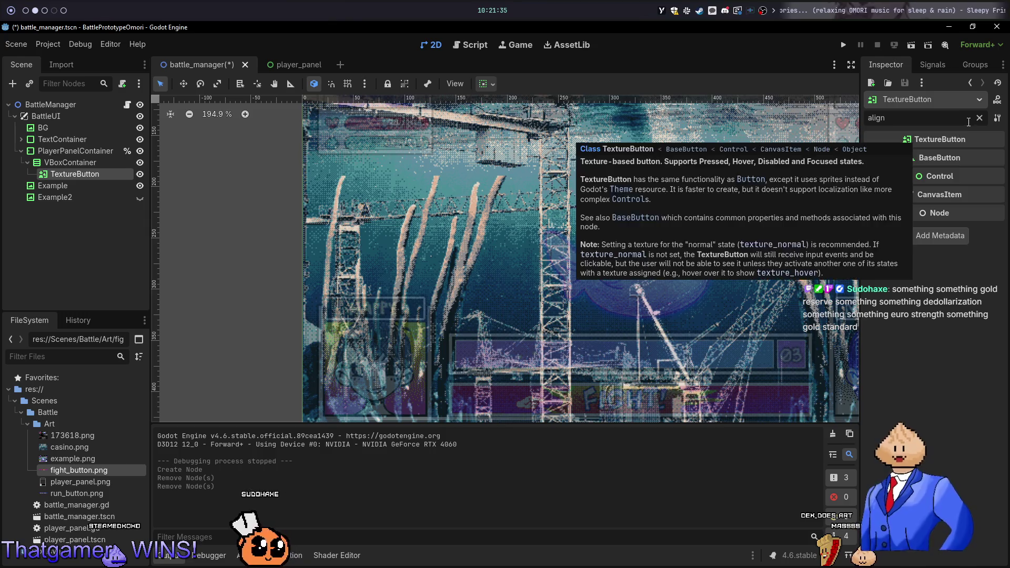
{"action": "left_click", "coordinate": [979, 118]}
{"action": "left_click", "coordinate": [894, 156]}
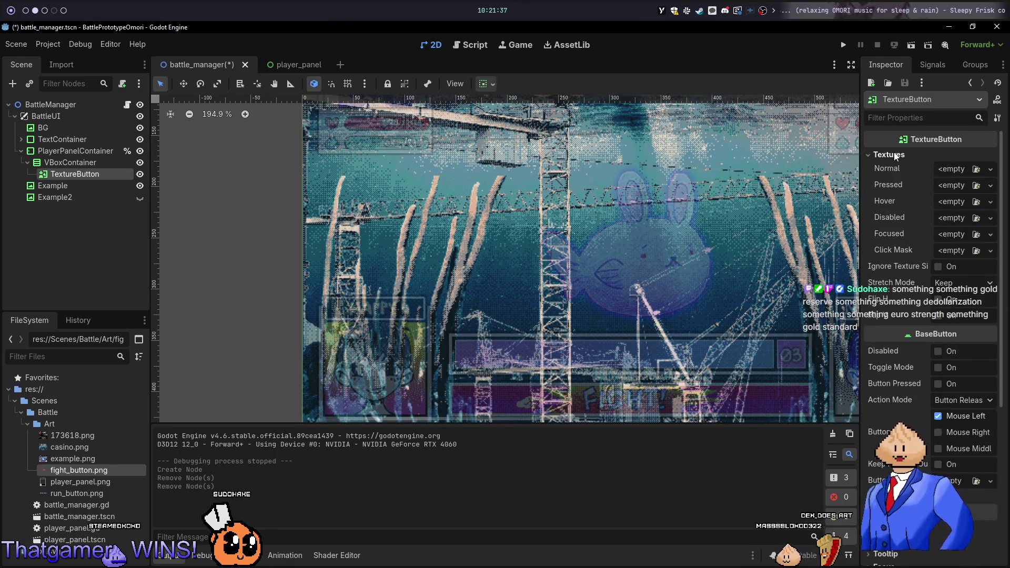
{"action": "mouse_move", "coordinate": [84, 470]}
{"action": "left_mouse_down"}
{"action": "mouse_move", "coordinate": [473, 237]}
{"action": "mouse_move", "coordinate": [955, 172]}
{"action": "left_mouse_up"}
{"action": "scroll", "coordinate": [633, 290], "scroll_direction": "down", "scroll_amount": 2}
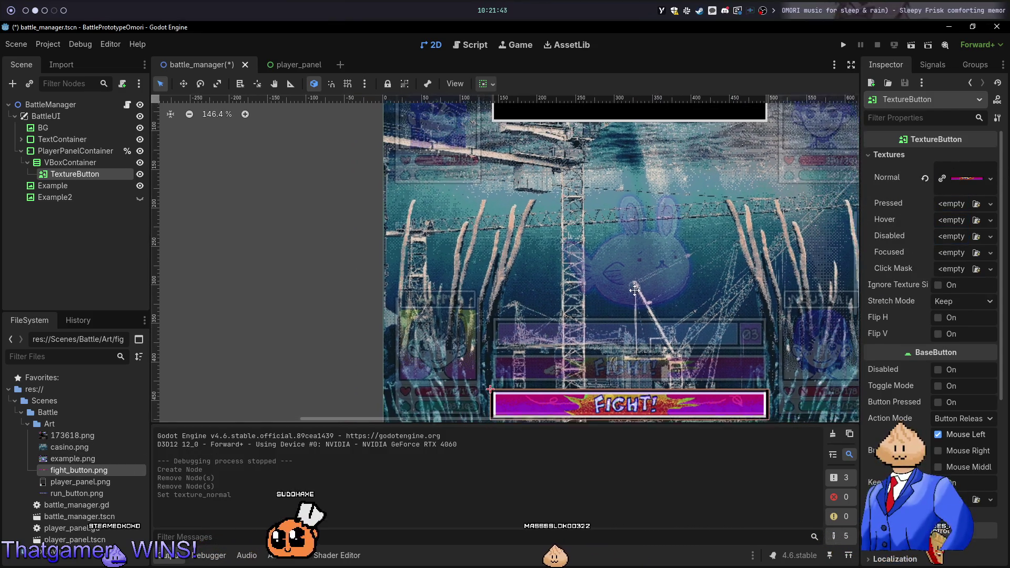
Duplicate the TextureButton and name the two copies FightButton and RunButton
{"action": "scroll", "coordinate": [634, 289], "scroll_direction": "down", "scroll_amount": 3}
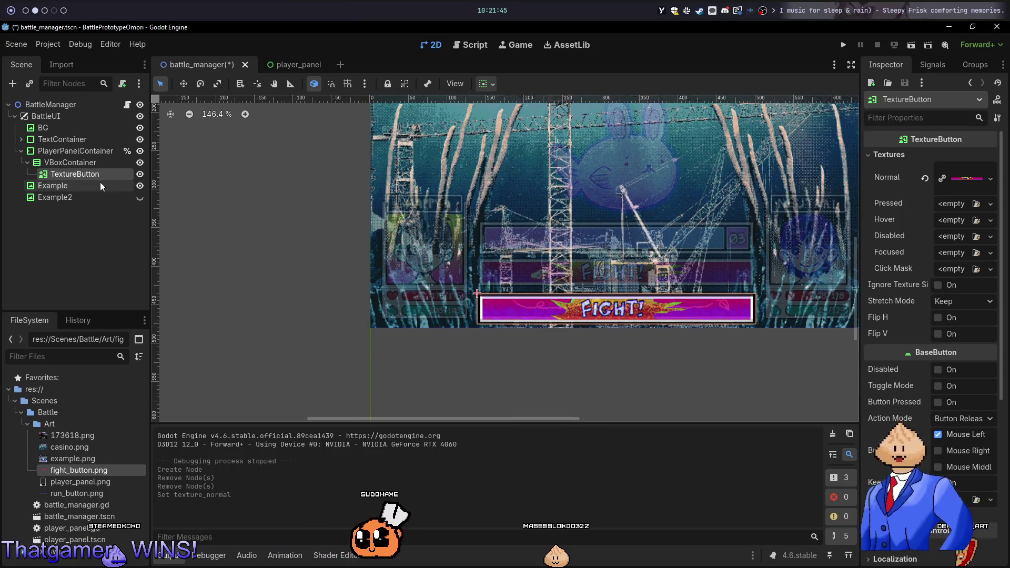
{"action": "key", "text": "ctrl+d"}
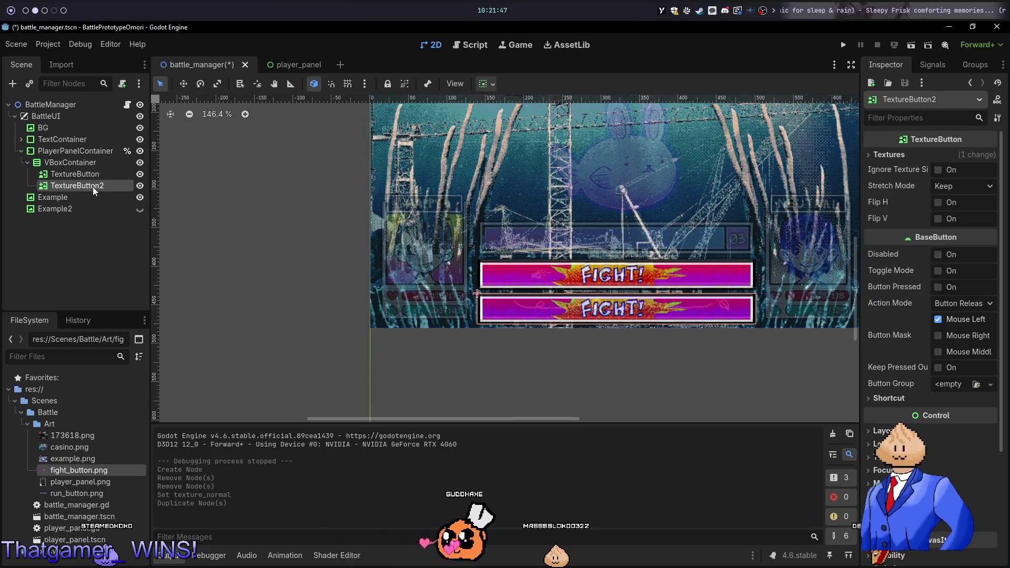
{"action": "double_click", "coordinate": [96, 174]}
{"action": "type", "text": "FightButt"}
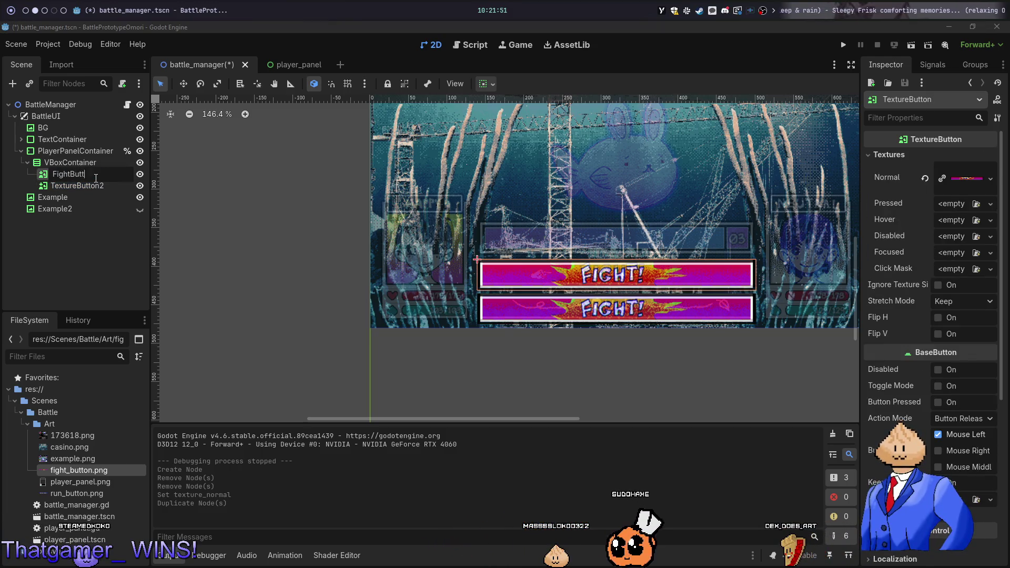
{"action": "type", "text": "on"}
{"action": "key", "text": "Return"}
{"action": "left_click", "coordinate": [96, 185]}
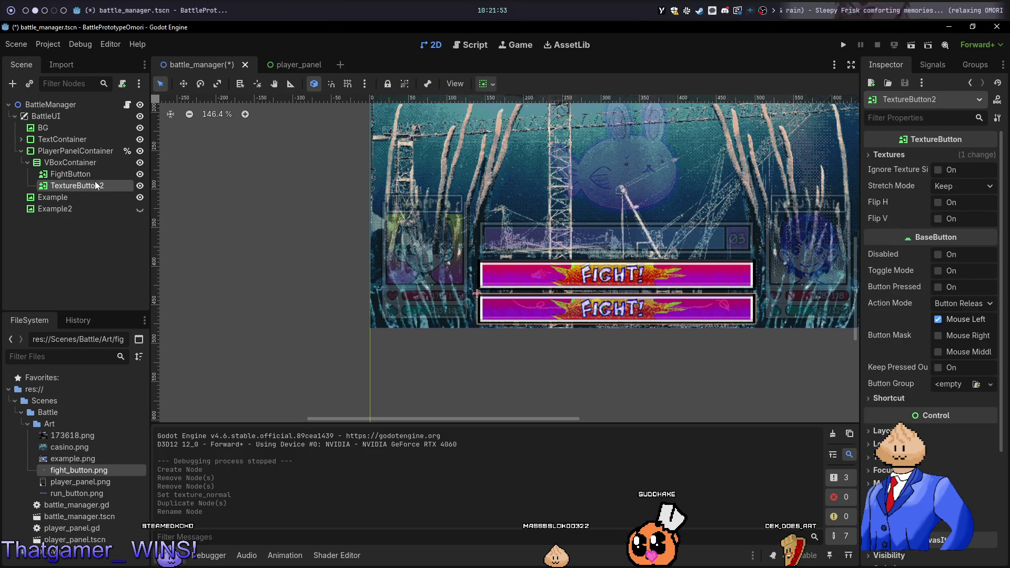
{"action": "double_click", "coordinate": [96, 185]}
{"action": "type", "text": "RunButto"}
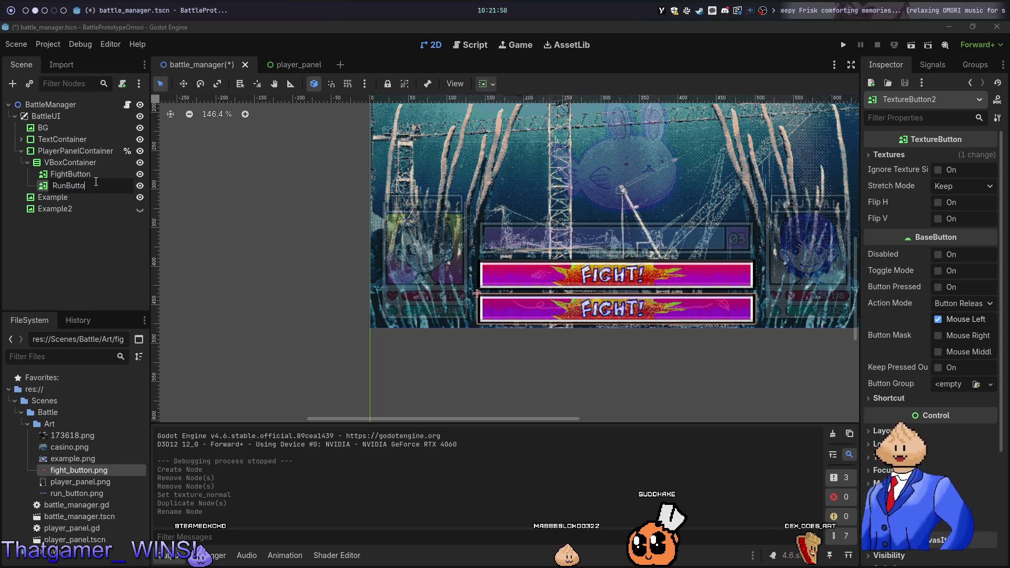
{"action": "type", "text": "n"}
{"action": "key", "text": "Return"}
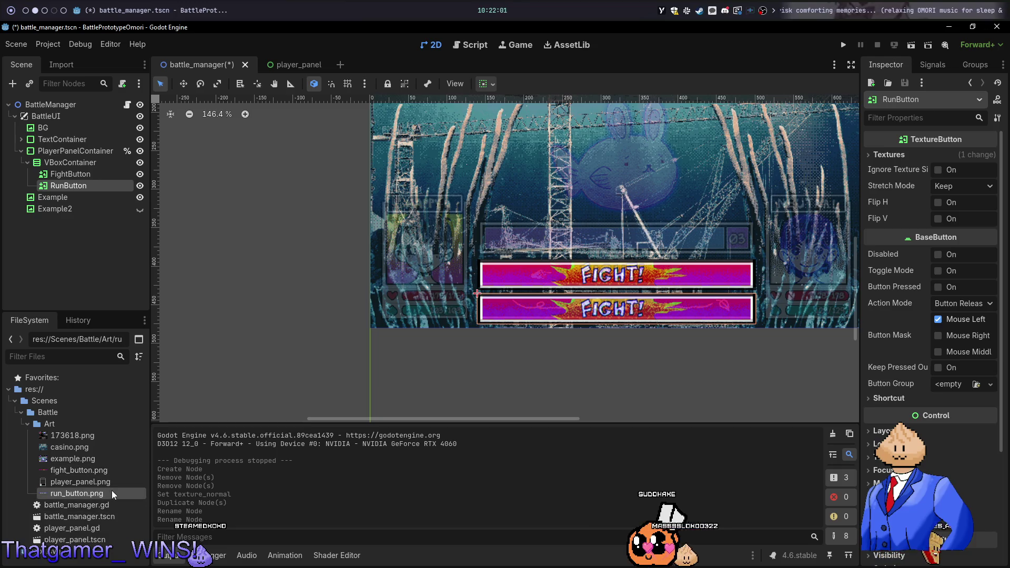
Give RunButton run_button.png as its Normal texture, then hide FightButton
{"action": "left_click", "coordinate": [869, 154]}
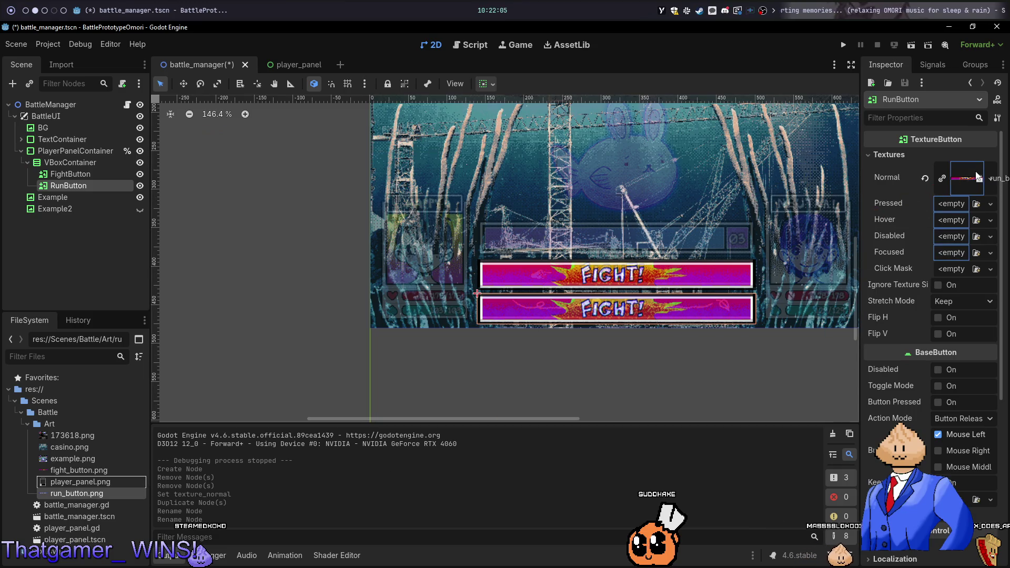
{"action": "left_click_drag", "start_coordinate": [975, 176], "coordinate": [973, 176]}
{"action": "scroll", "coordinate": [619, 272], "scroll_direction": "up", "scroll_amount": 5}
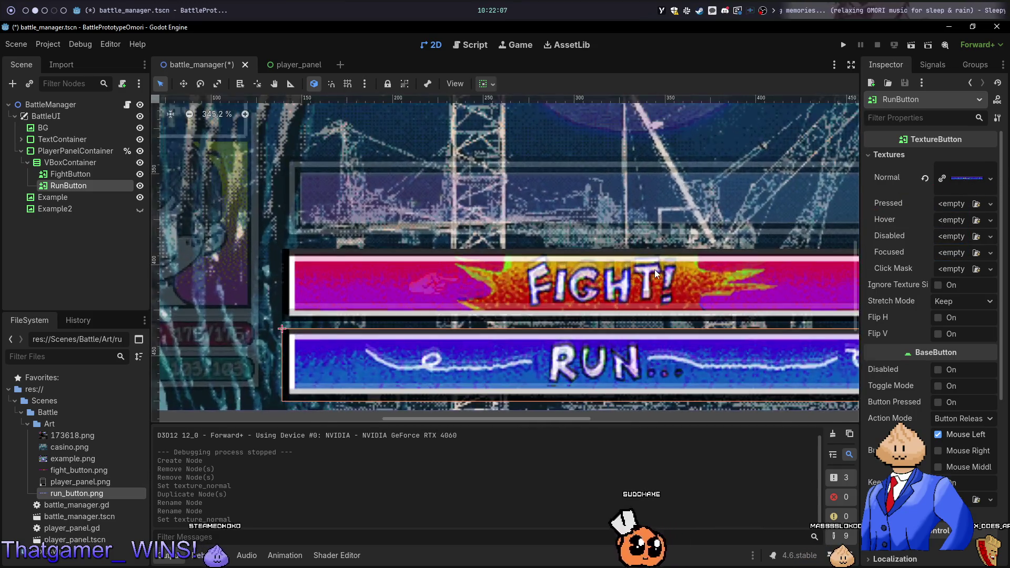
{"action": "scroll", "coordinate": [622, 295], "scroll_direction": "down", "scroll_amount": 2}
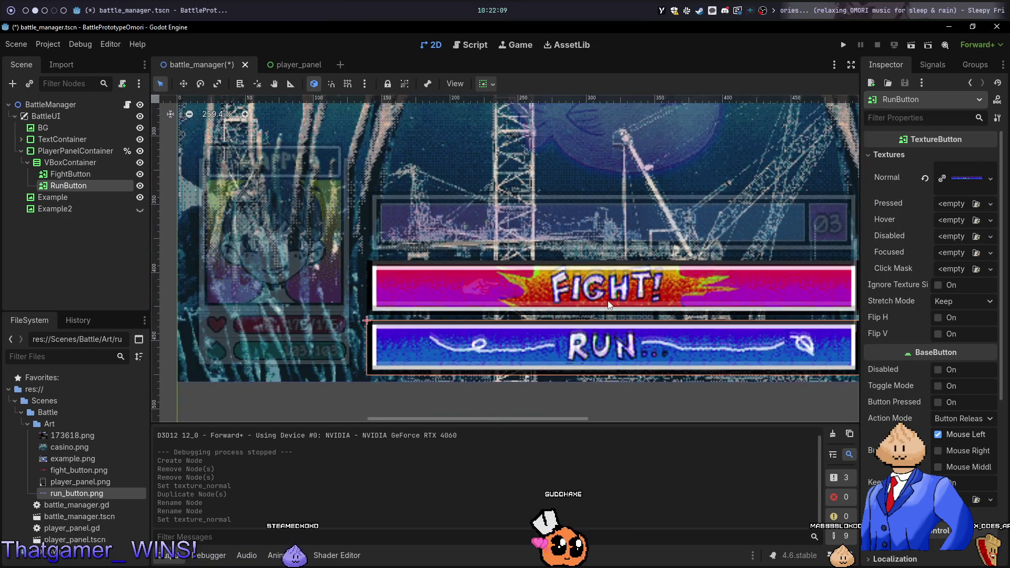
{"action": "left_click", "coordinate": [140, 175]}
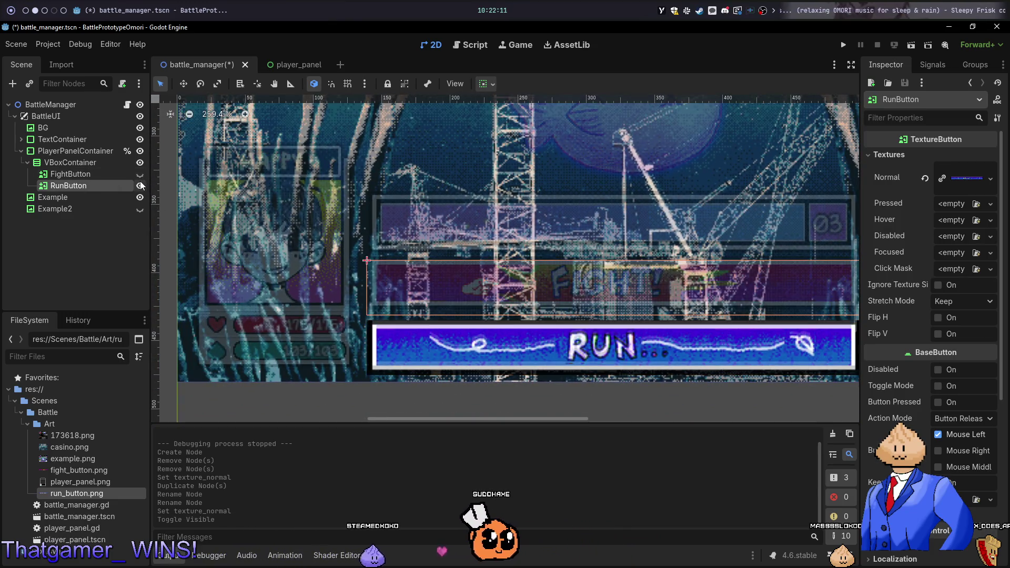
Toggle the RUN and FIGHT buttons' visibility repeatedly to compare the stacked banners
{"action": "left_click", "coordinate": [139, 183]}
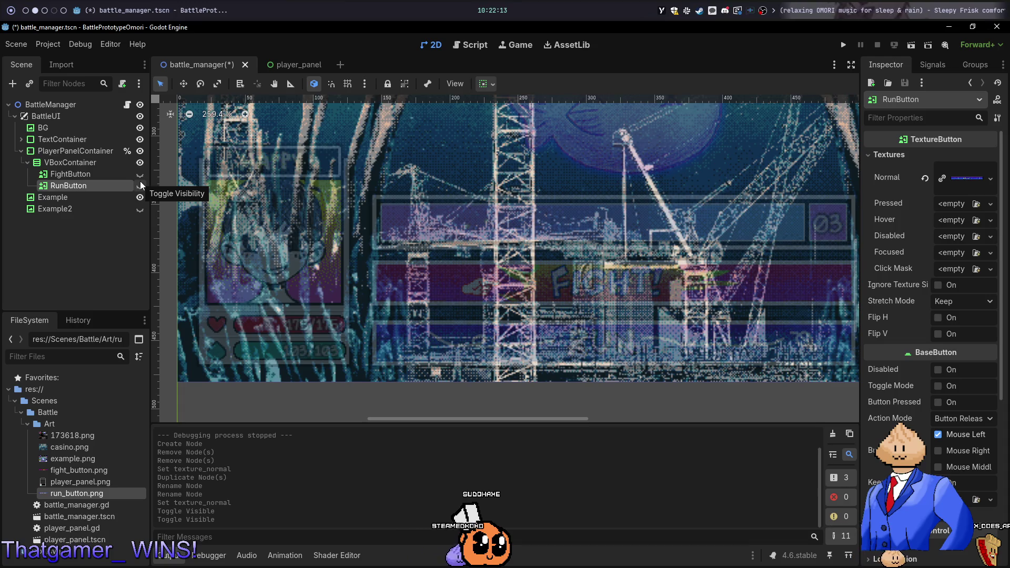
{"action": "left_click", "coordinate": [141, 182]}
{"action": "left_click", "coordinate": [140, 182]}
{"action": "left_click", "coordinate": [141, 182]}
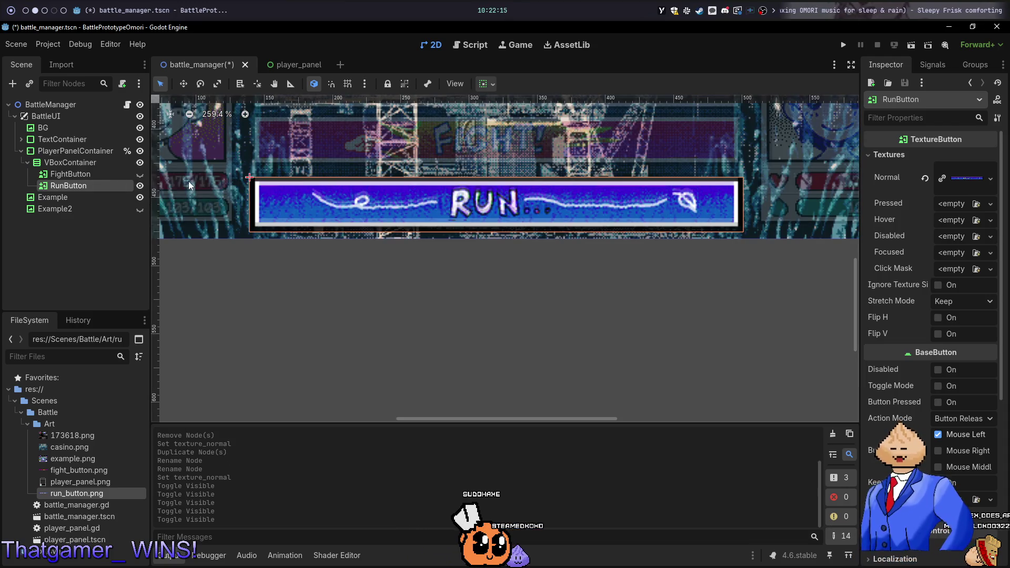
{"action": "left_click", "coordinate": [140, 175]}
{"action": "left_click", "coordinate": [140, 176]}
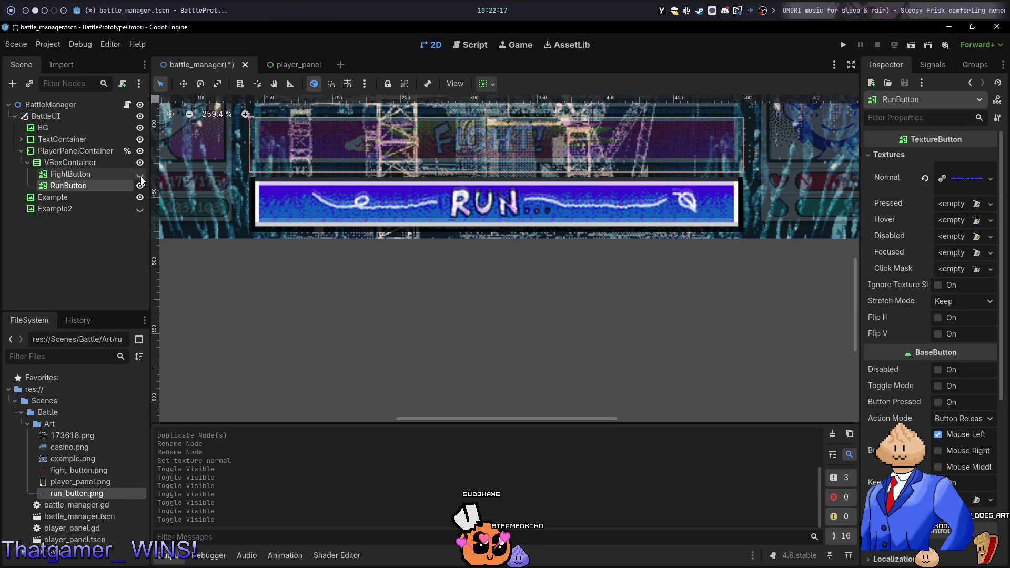
{"action": "left_click", "coordinate": [140, 175]}
{"action": "left_click", "coordinate": [141, 176]}
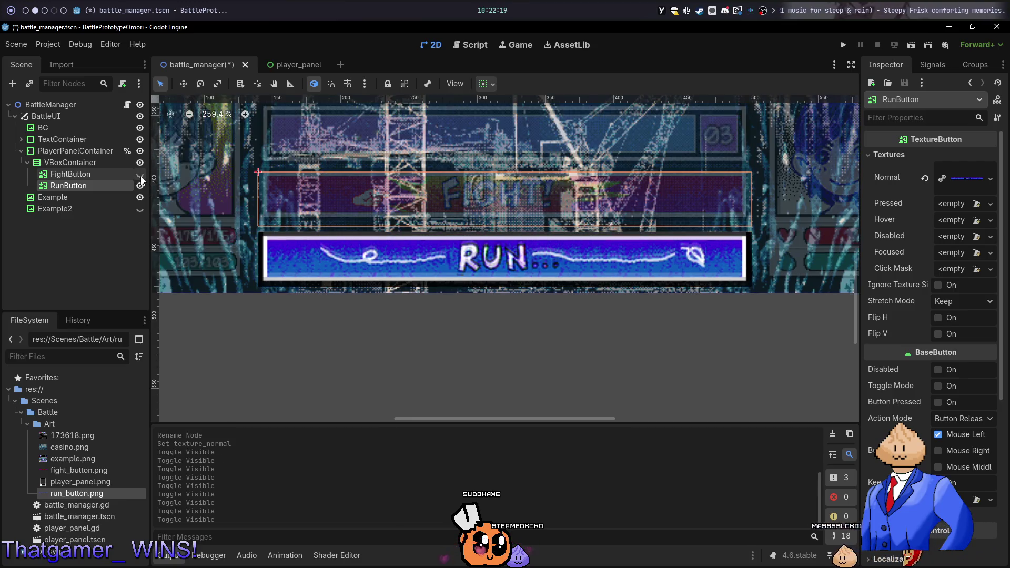
{"action": "left_click", "coordinate": [140, 176]}
{"action": "left_click", "coordinate": [140, 175]}
{"action": "left_click", "coordinate": [140, 176]}
{"action": "left_click", "coordinate": [140, 175]}
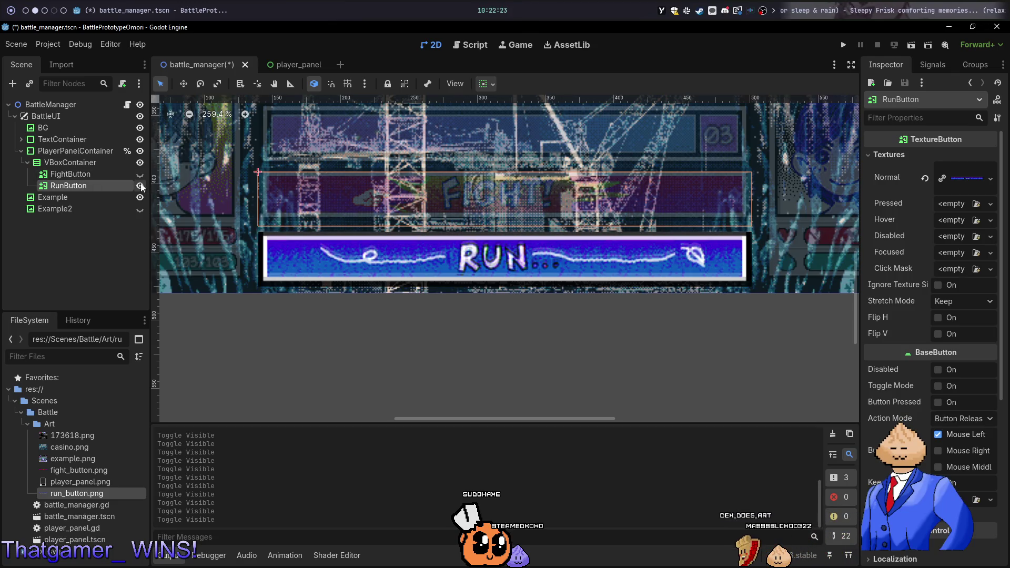
{"action": "left_click", "coordinate": [140, 186]}
{"action": "left_click", "coordinate": [141, 186]}
{"action": "left_click", "coordinate": [141, 186]}
{"action": "scroll", "coordinate": [235, 182], "scroll_direction": "up", "scroll_amount": 3}
{"action": "scroll", "coordinate": [234, 182], "scroll_direction": "up", "scroll_amount": 4}
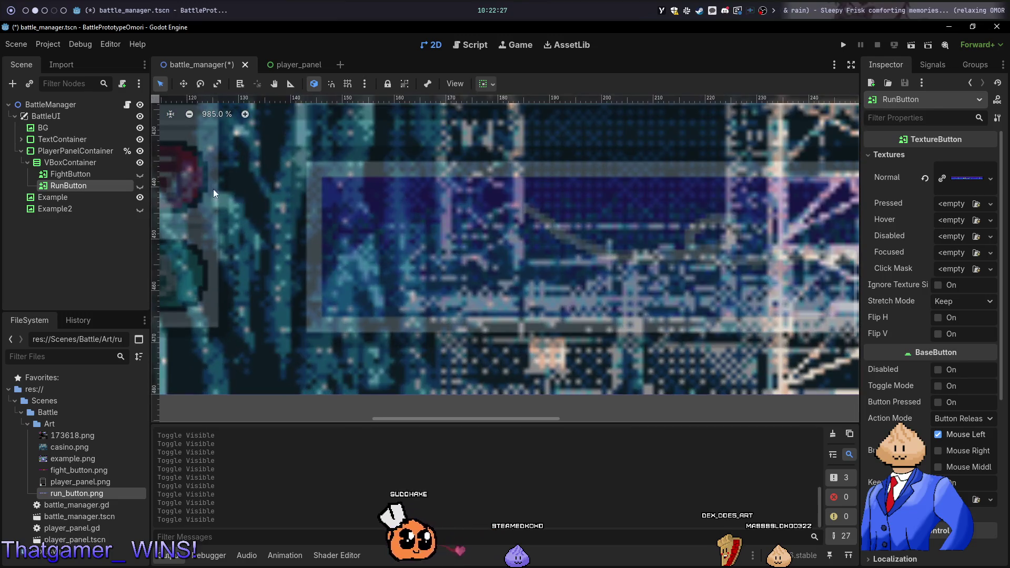
{"action": "left_click", "coordinate": [141, 187]}
{"action": "left_click", "coordinate": [141, 187]}
{"action": "left_click", "coordinate": [141, 187]}
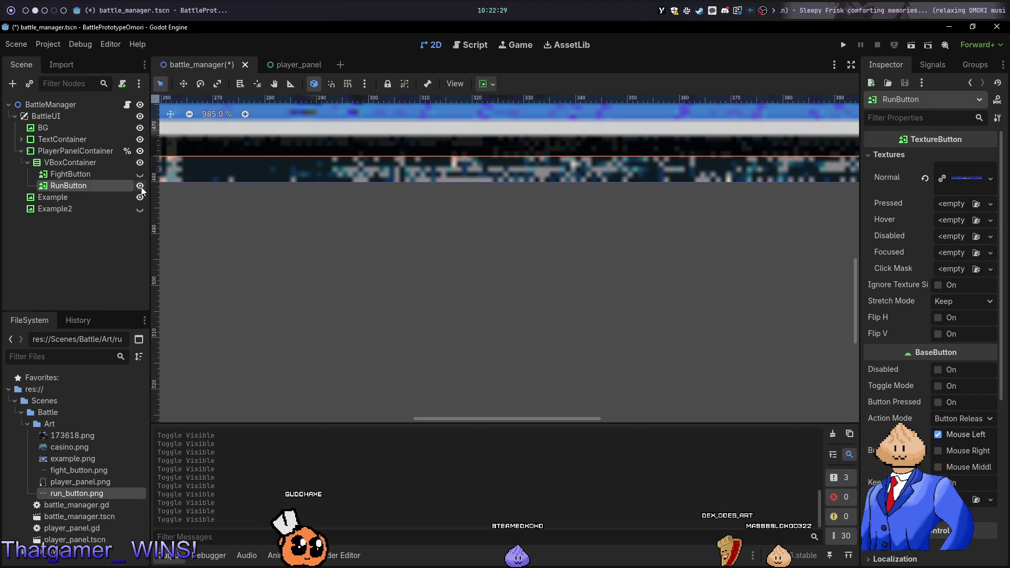
Bring the whole RUN button and panel into view and toggle RUN's visibility
{"action": "scroll", "coordinate": [228, 165], "scroll_direction": "down", "scroll_amount": 3}
{"action": "left_click_drag", "start_coordinate": [240, 166], "coordinate": [476, 311]}
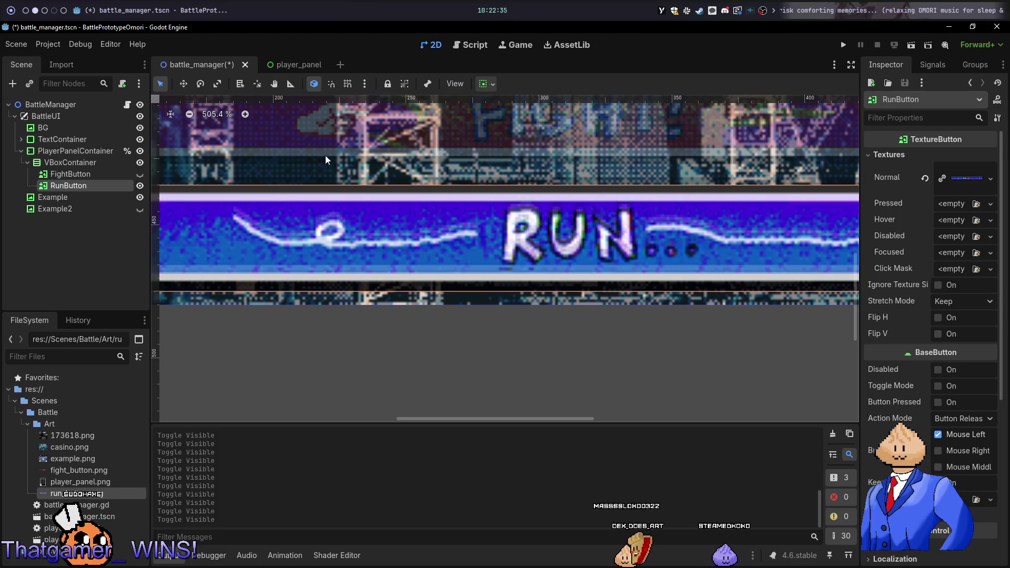
{"action": "scroll", "coordinate": [321, 189], "scroll_direction": "down", "scroll_amount": 3}
{"action": "left_click_drag", "start_coordinate": [317, 223], "coordinate": [481, 239]}
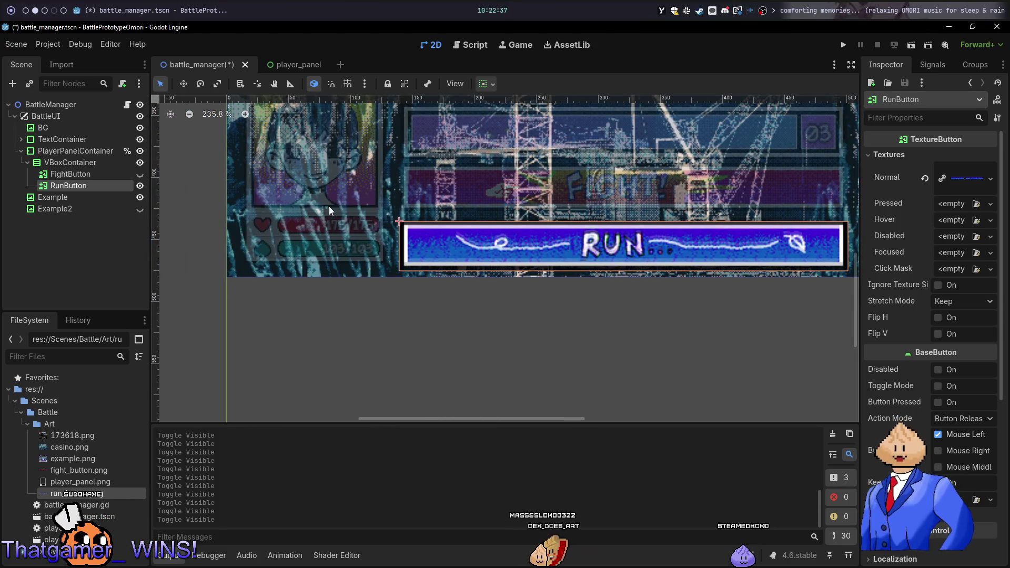
{"action": "scroll", "coordinate": [313, 194], "scroll_direction": "up", "scroll_amount": 3}
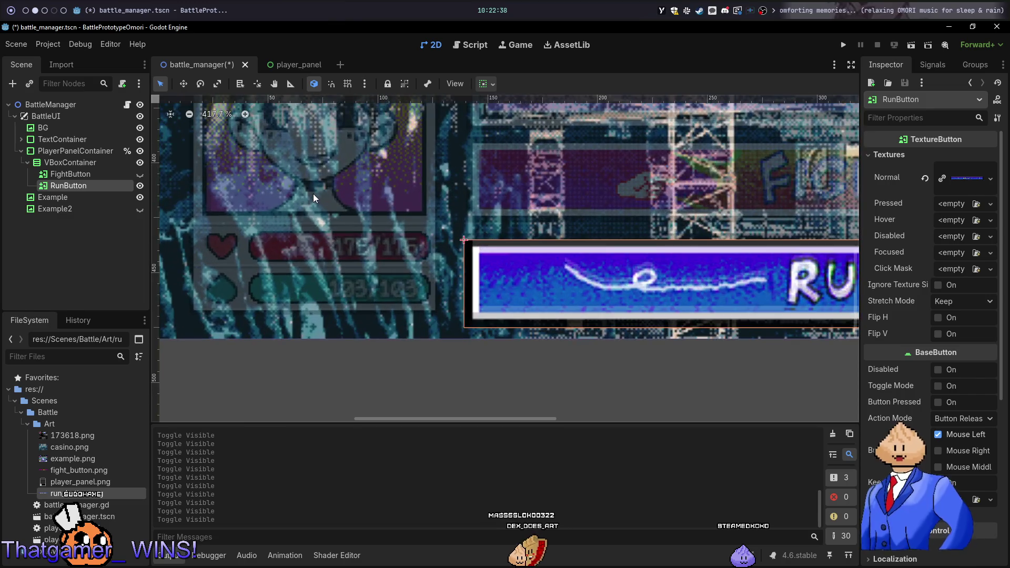
{"action": "left_click", "coordinate": [141, 184]}
{"action": "left_click", "coordinate": [141, 184]}
{"action": "left_click", "coordinate": [141, 184]}
{"action": "left_click", "coordinate": [141, 184]}
{"action": "left_click", "coordinate": [141, 184]}
{"action": "left_click", "coordinate": [141, 185]}
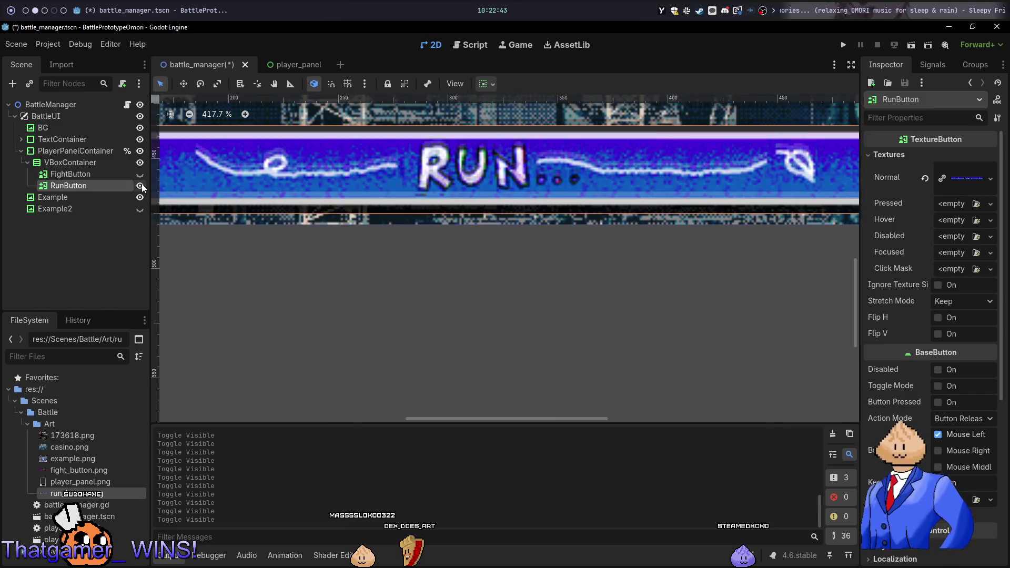
{"action": "left_click", "coordinate": [141, 185]}
{"action": "left_click", "coordinate": [141, 185]}
Leave RUN visible after more toggling, and make FightButton visible again above it
{"action": "left_click_drag", "start_coordinate": [144, 177], "coordinate": [319, 204]}
{"action": "left_click", "coordinate": [141, 185]}
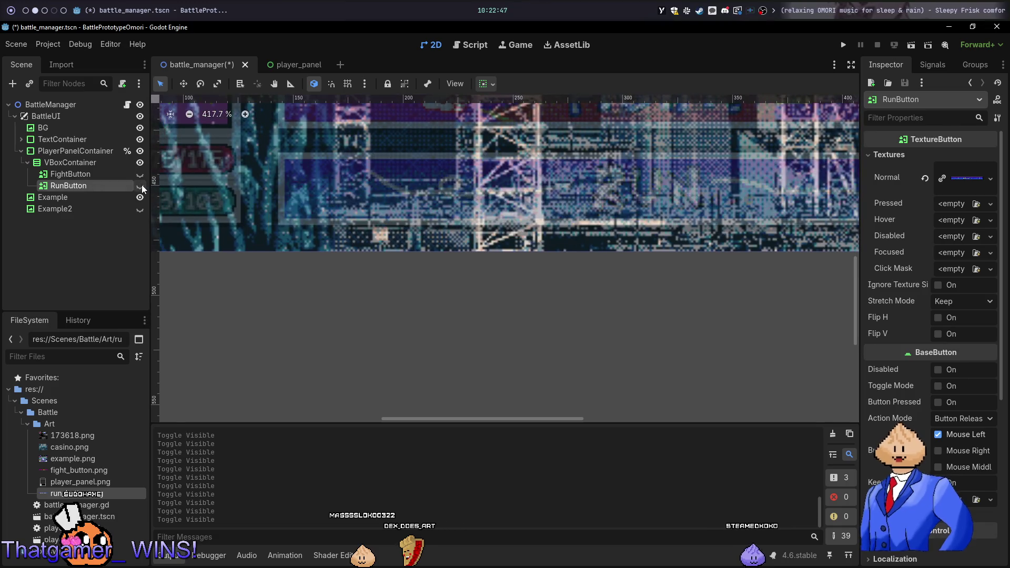
{"action": "left_click", "coordinate": [141, 184]}
{"action": "left_click", "coordinate": [141, 184]}
{"action": "left_click", "coordinate": [141, 185]}
{"action": "left_click", "coordinate": [141, 185]}
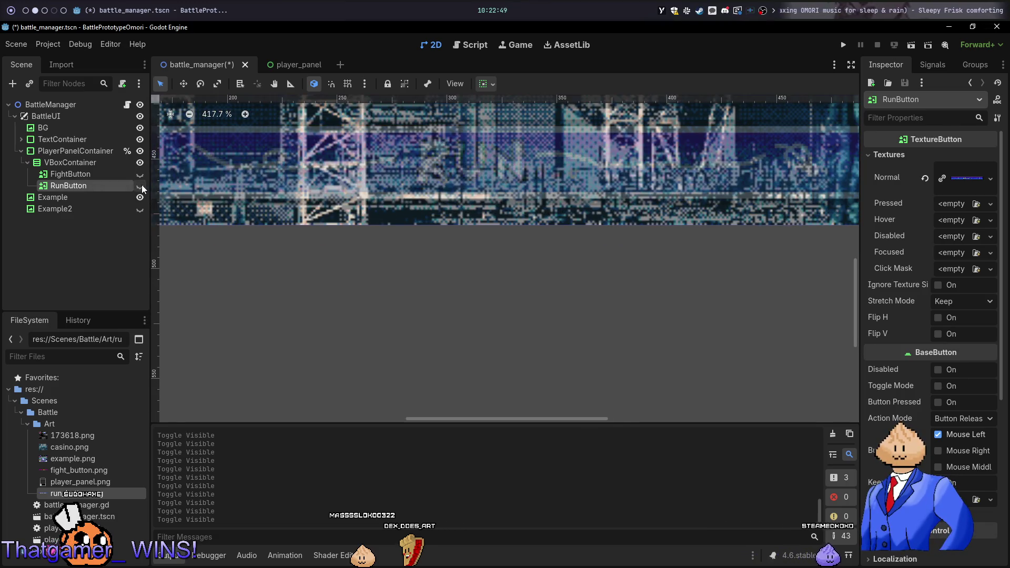
{"action": "left_click", "coordinate": [141, 184]}
{"action": "left_click", "coordinate": [141, 185]}
{"action": "left_click", "coordinate": [141, 184]}
{"action": "left_click", "coordinate": [141, 184]}
{"action": "left_click", "coordinate": [141, 184]}
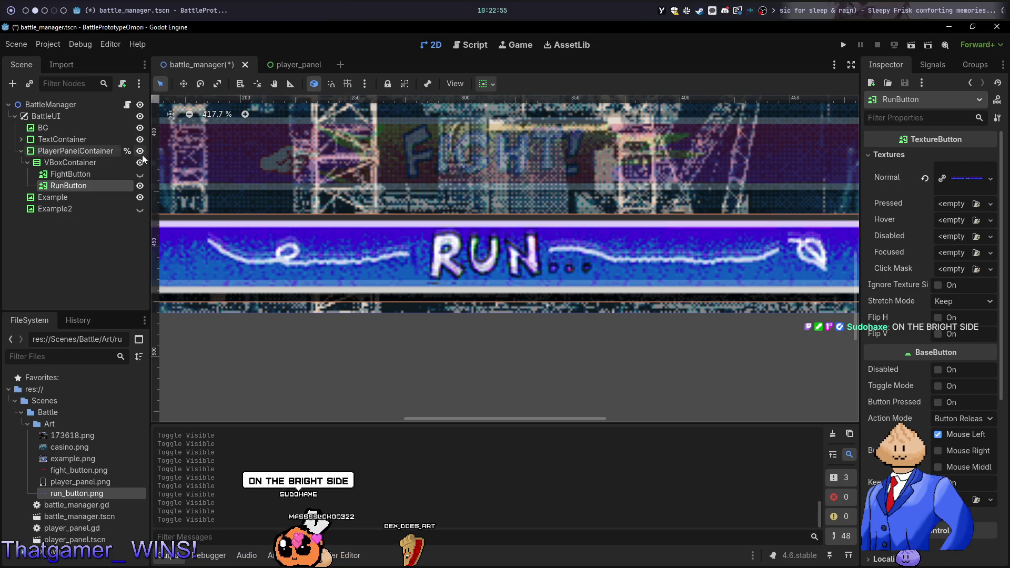
{"action": "left_click", "coordinate": [140, 174]}
{"action": "scroll", "coordinate": [347, 184], "scroll_direction": "down", "scroll_amount": 4}
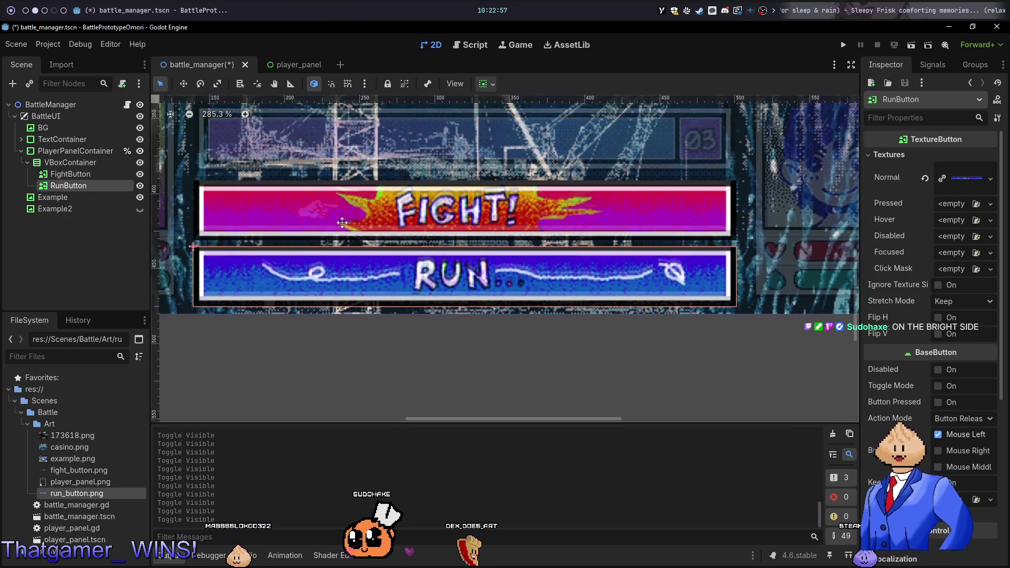
Test-run the game to see the FIGHT and RUN buttons, then stop it
{"action": "key", "text": "F5"}
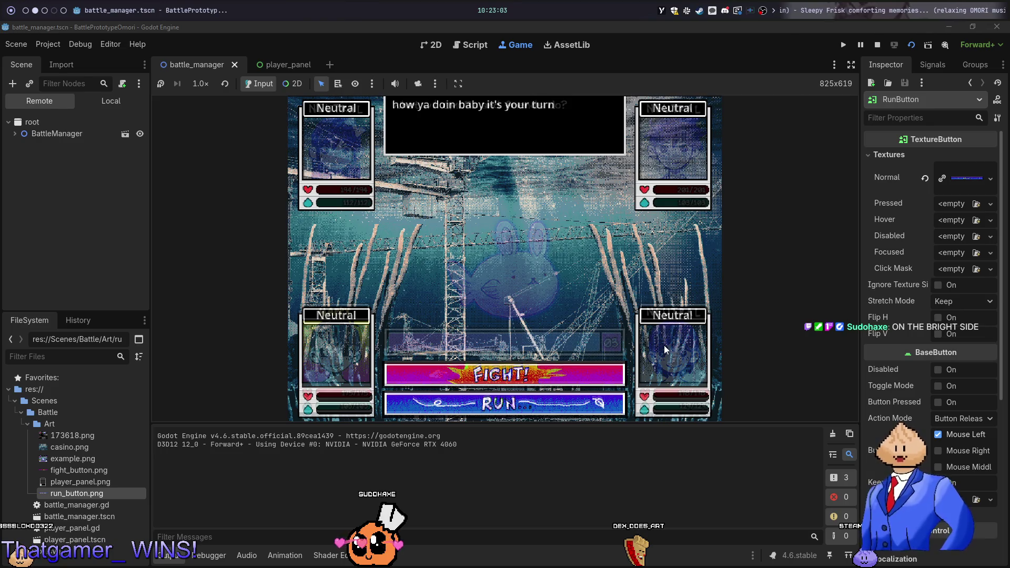
{"action": "key", "text": "F8"}
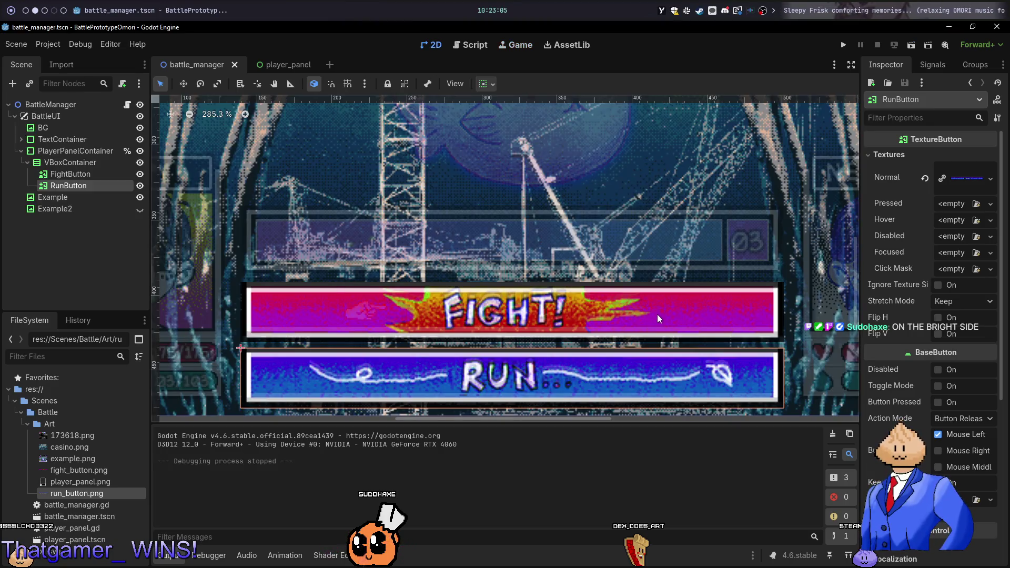
{"action": "key", "text": "alt+Tab"}
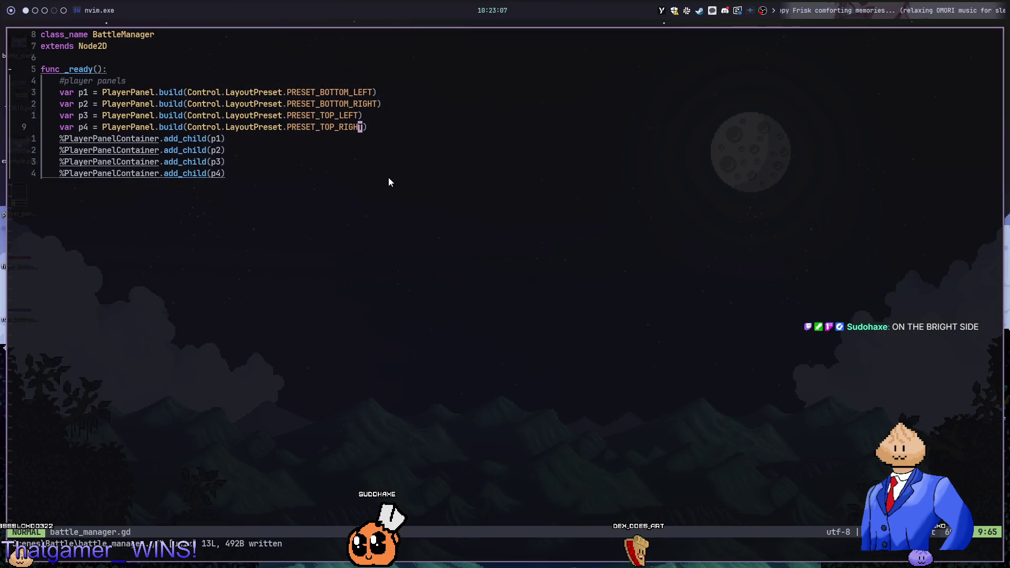
Switch from Neovim back to the Godot editor showing the battle_manager scene
{"action": "key", "text": "alt+Tab"}
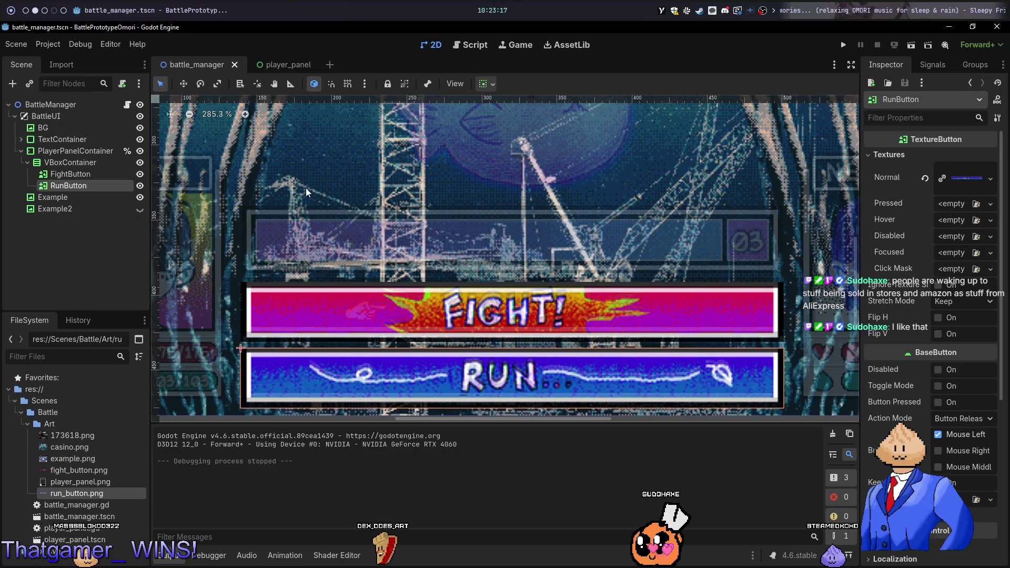
Rename the button VBoxContainer to StartMenu, leave it visible, and fold its children in the tree
{"action": "left_click", "coordinate": [56, 163]}
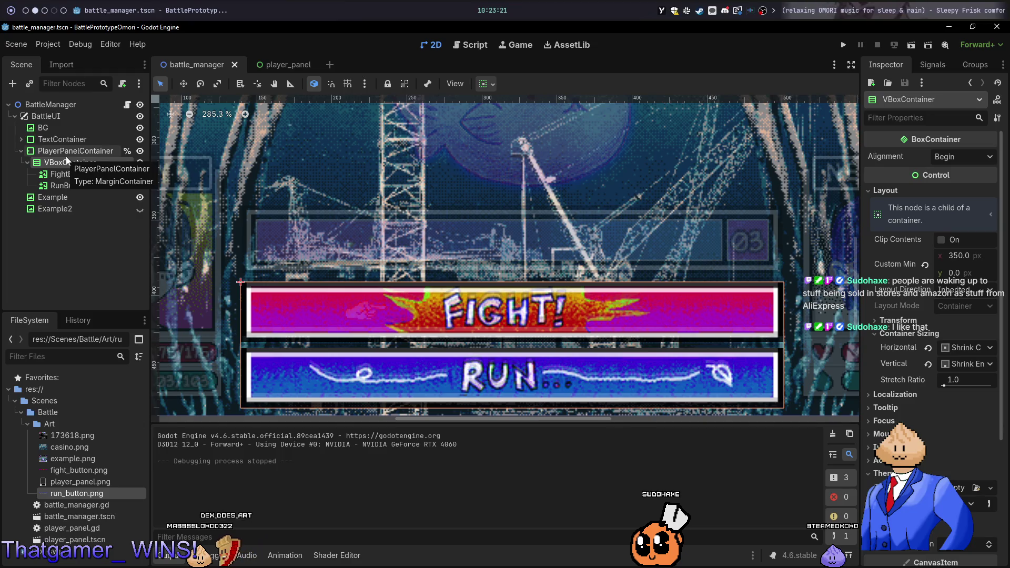
{"action": "left_click", "coordinate": [65, 156]}
{"action": "left_click", "coordinate": [41, 166]}
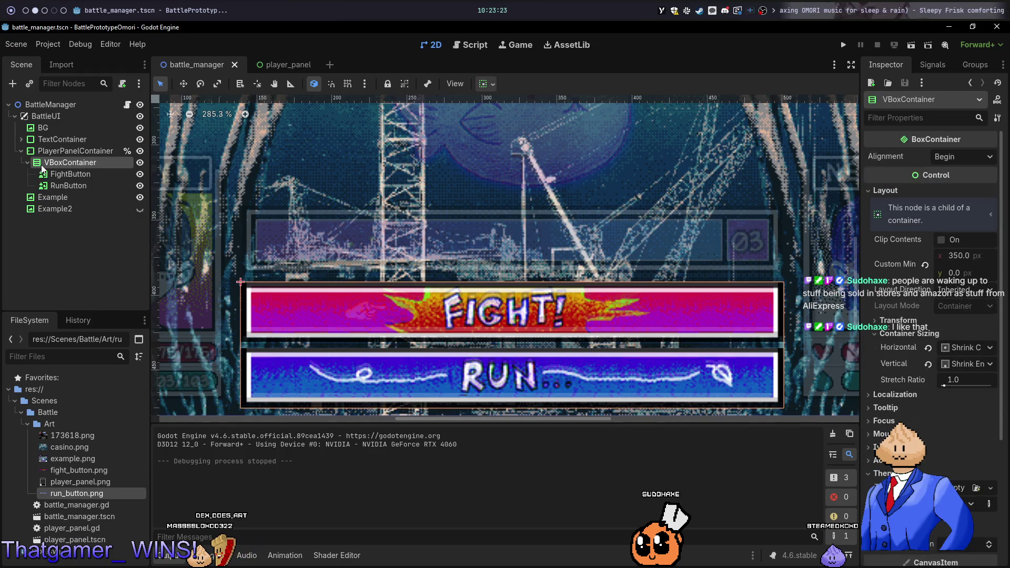
{"action": "double_click", "coordinate": [43, 164]}
{"action": "type", "text": "StartMen"}
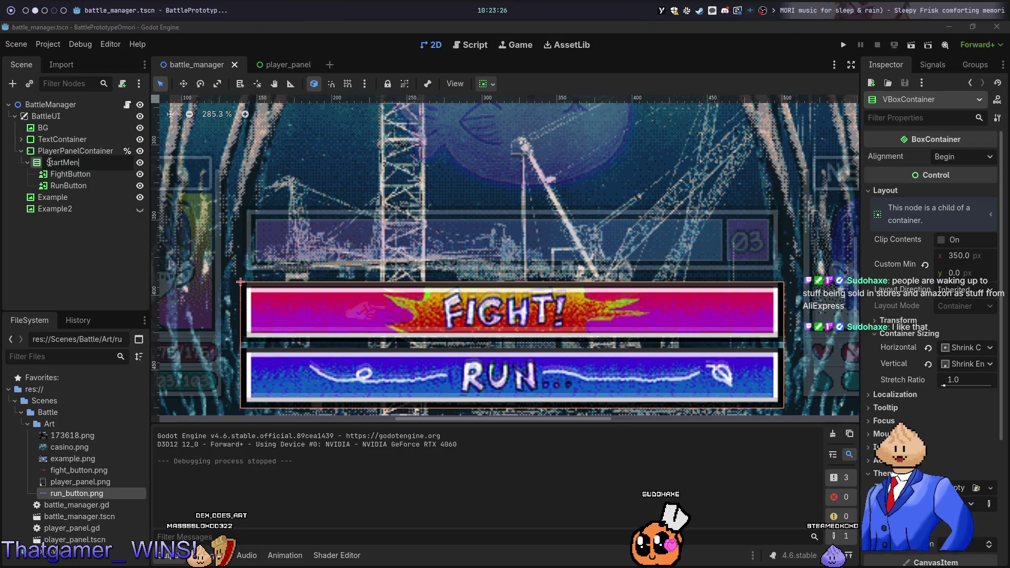
{"action": "type", "text": "u"}
{"action": "key", "text": "Return"}
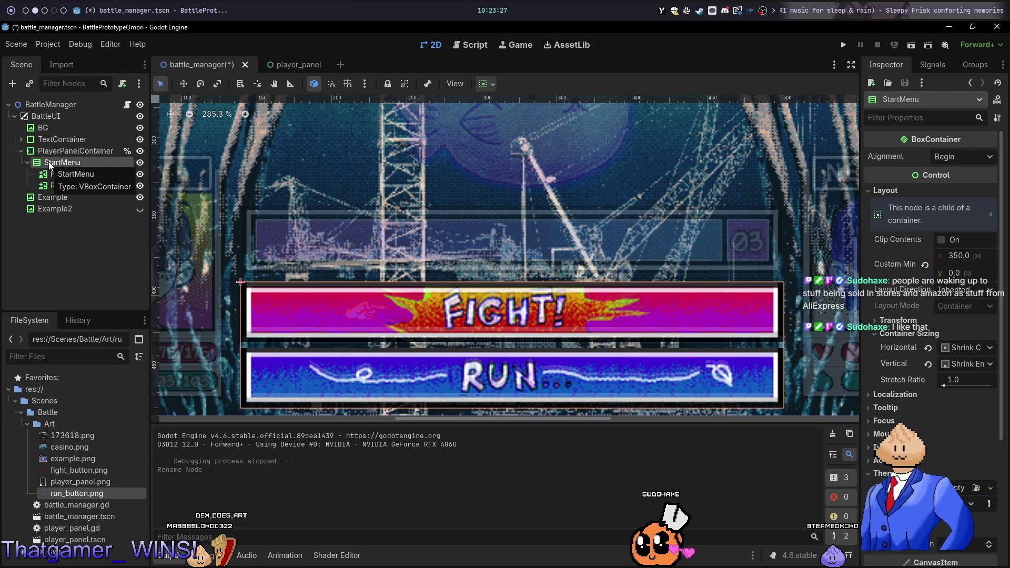
{"action": "left_click", "coordinate": [140, 162]}
{"action": "left_click", "coordinate": [140, 163]}
{"action": "left_click", "coordinate": [140, 163]}
{"action": "left_click", "coordinate": [140, 162]}
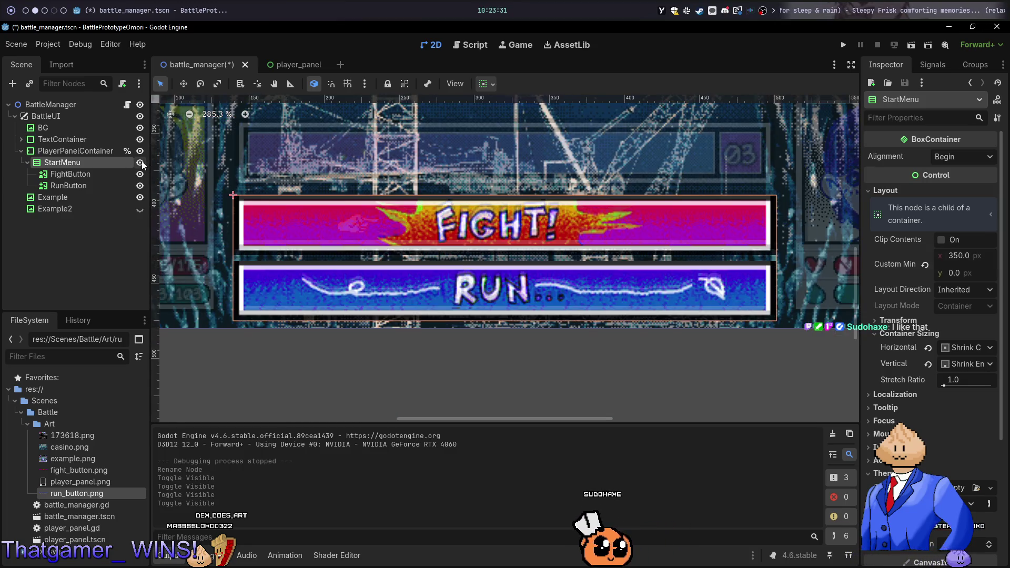
{"action": "left_click", "coordinate": [29, 161]}
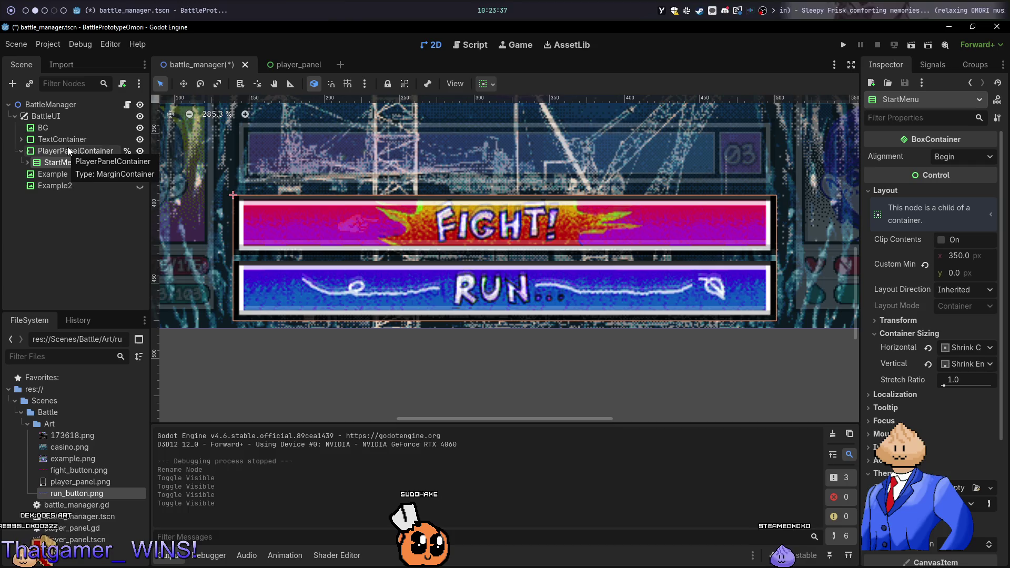
Add a new VBoxContainer child to PlayerPanelContainer and move it above StartMenu
{"action": "right_click", "coordinate": [68, 147]}
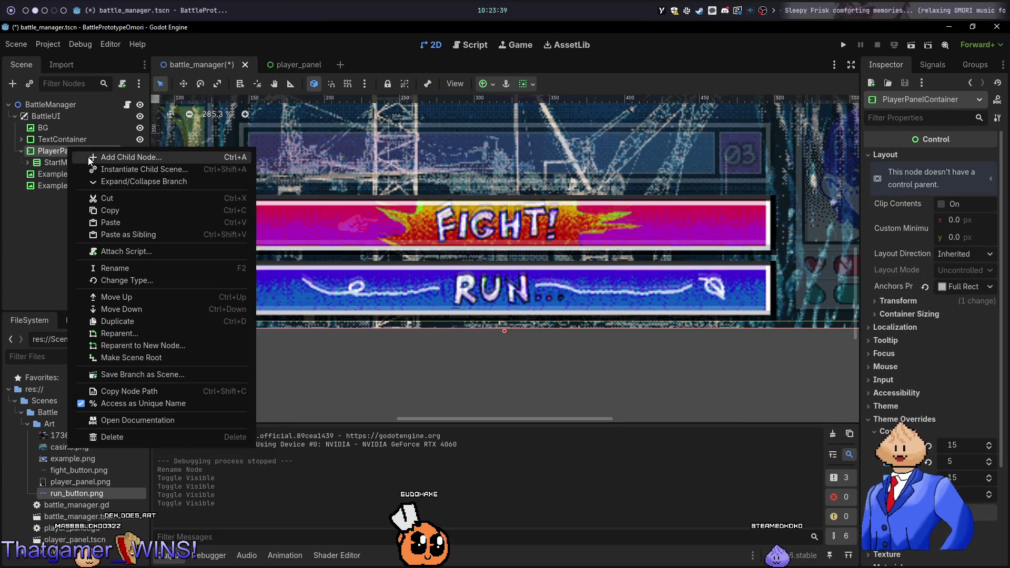
{"action": "left_click", "coordinate": [89, 156]}
{"action": "type", "text": "texturebu"}
{"action": "key", "text": "Escape"}
{"action": "right_click", "coordinate": [82, 152]}
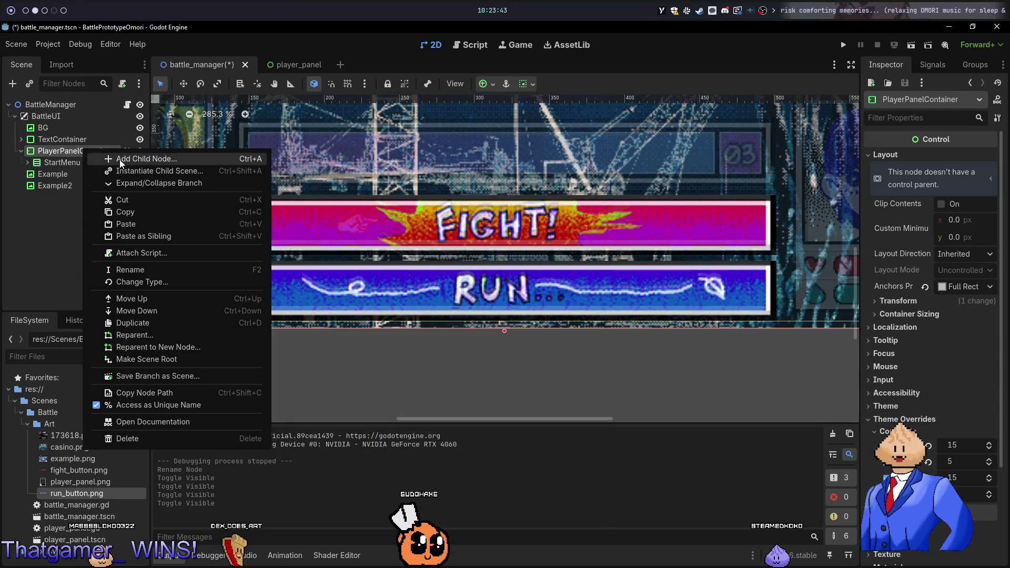
{"action": "left_click", "coordinate": [120, 160]}
{"action": "type", "text": "vbo"}
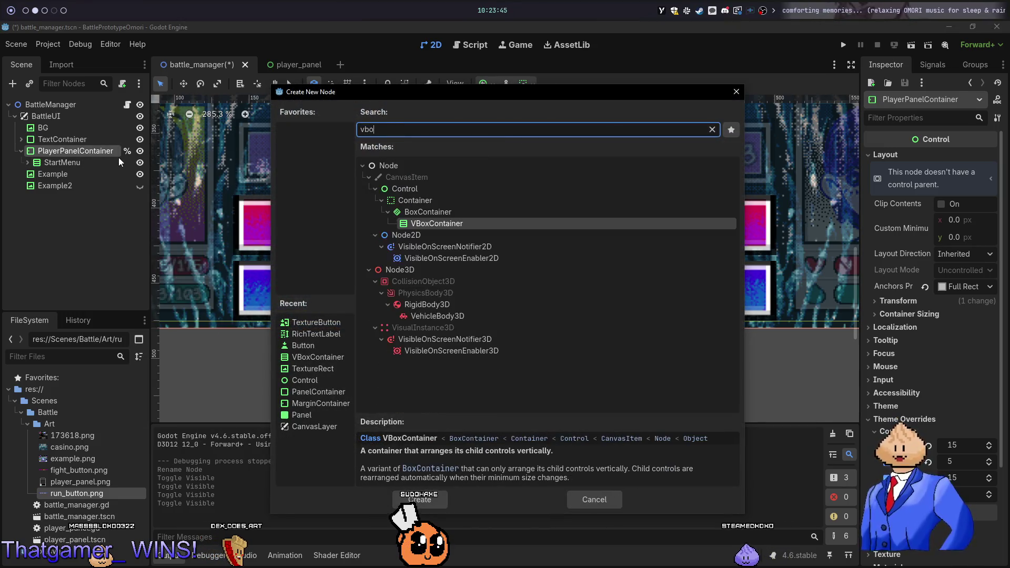
{"action": "key", "text": "Return"}
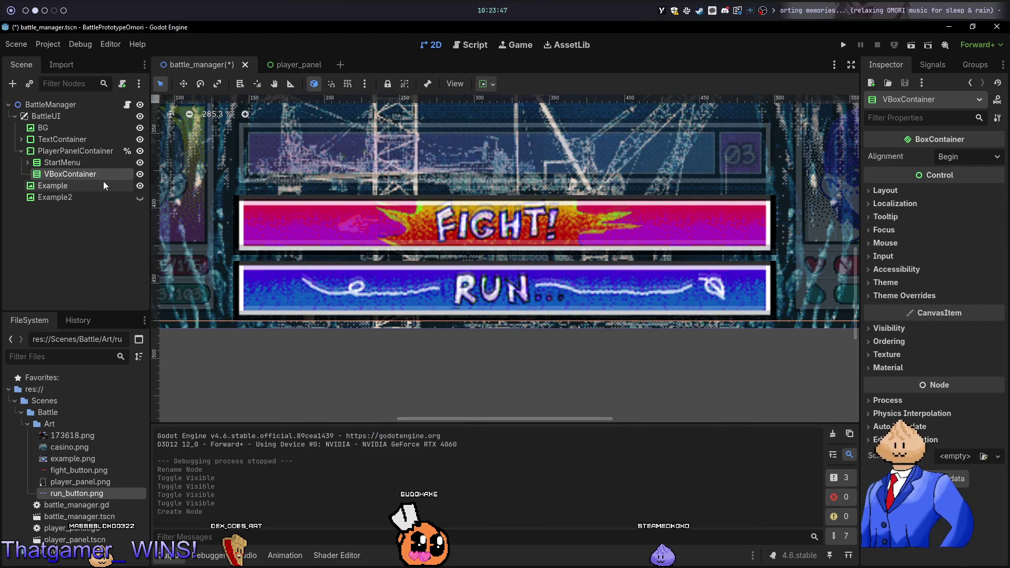
{"action": "left_click_drag", "start_coordinate": [95, 175], "coordinate": [95, 159]}
Abandon renaming the new VBoxContainer and delete it, confirming the deletion
{"action": "double_click", "coordinate": [94, 160]}
{"action": "type", "text": "Batt"}
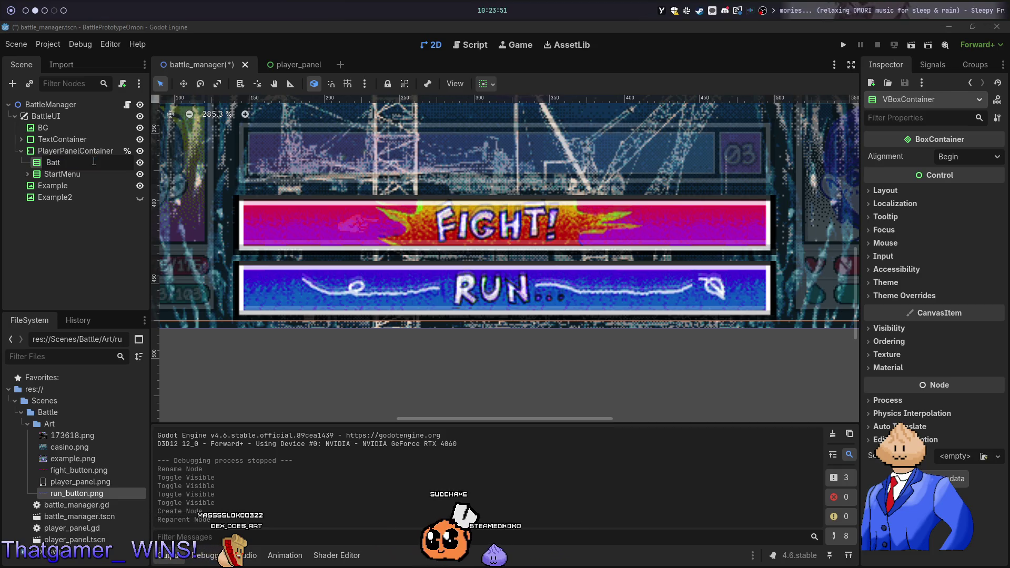
{"action": "key", "text": "Escape"}
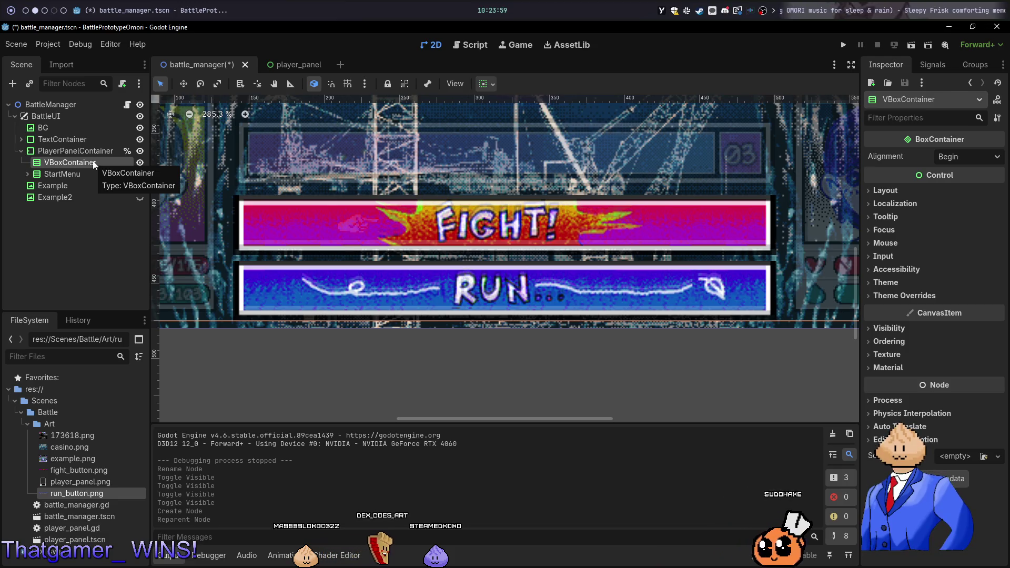
{"action": "key", "text": "Delete"}
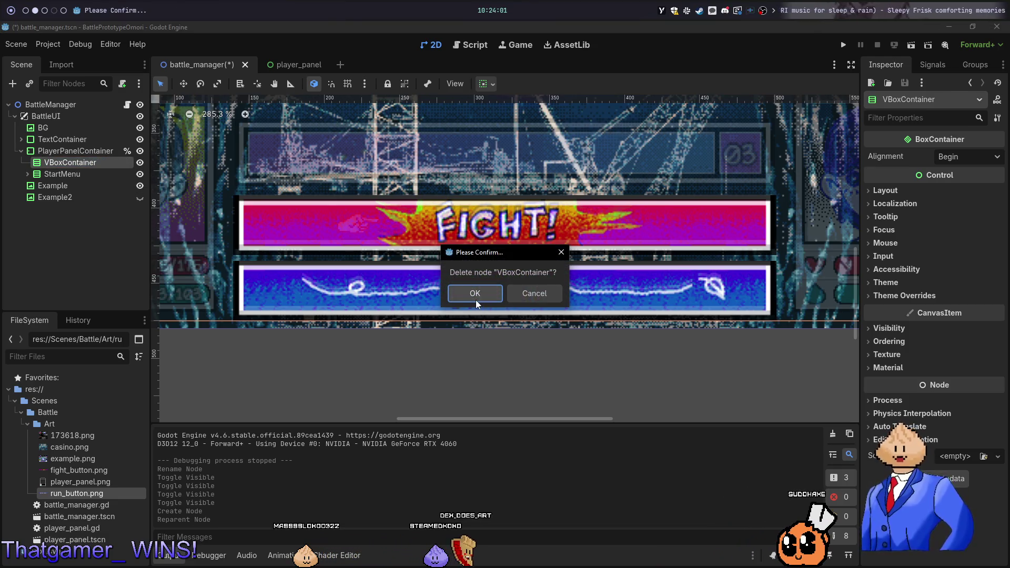
{"action": "left_click", "coordinate": [475, 300]}
Add a MarginContainer under PlayerPanelContainer and move StartMenu inside it
{"action": "right_click", "coordinate": [74, 152]}
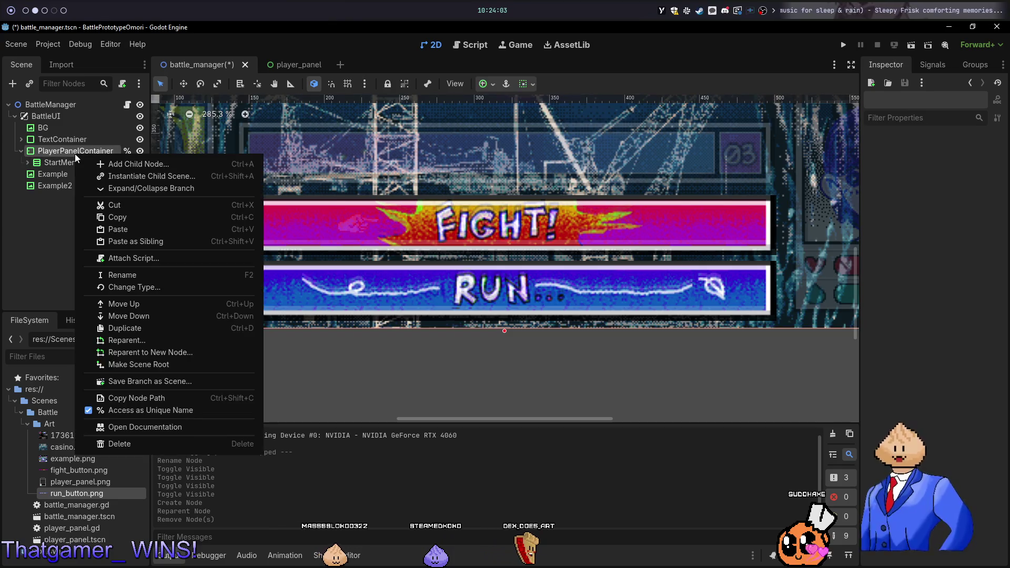
{"action": "left_click", "coordinate": [135, 164]}
{"action": "type", "text": "margin"}
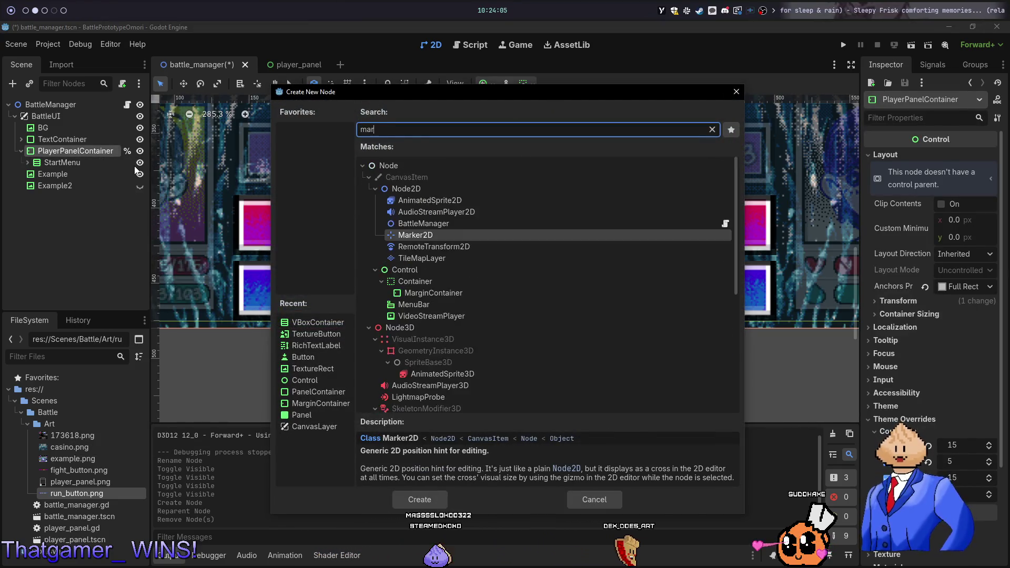
{"action": "key", "text": "Return"}
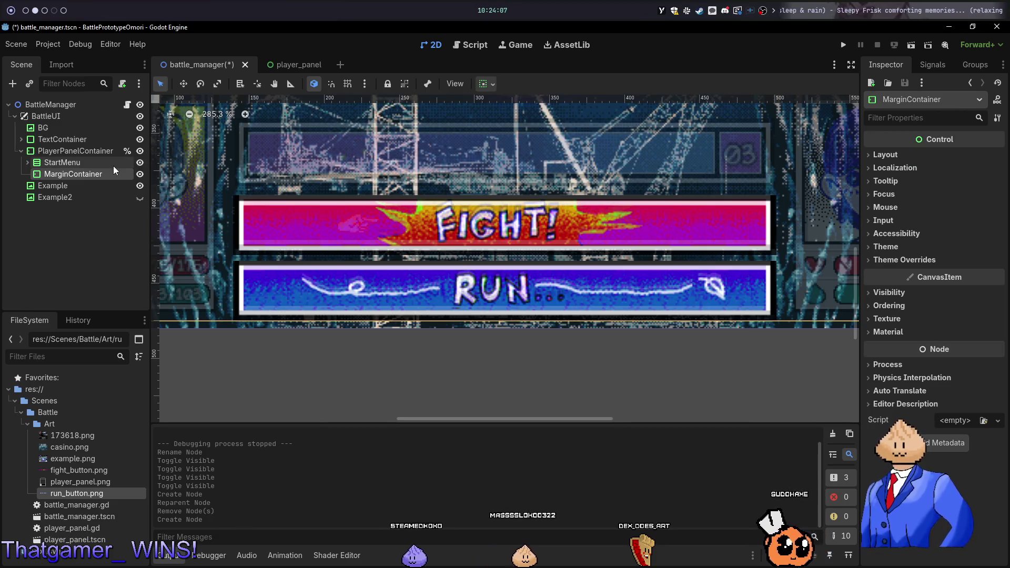
{"action": "double_click", "coordinate": [101, 173]}
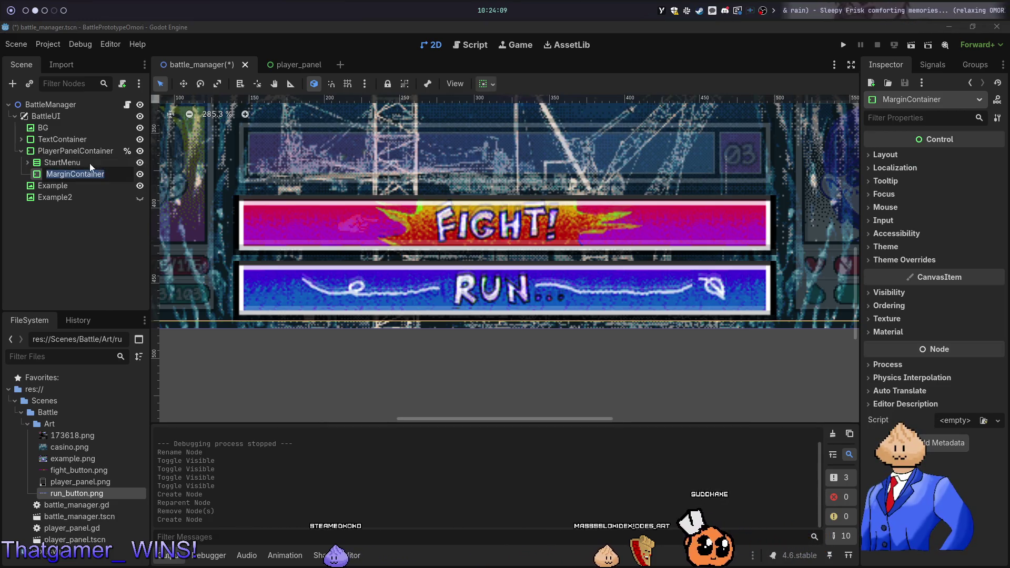
{"action": "key", "text": "Return"}
{"action": "left_click_drag", "start_coordinate": [68, 163], "coordinate": [71, 175]}
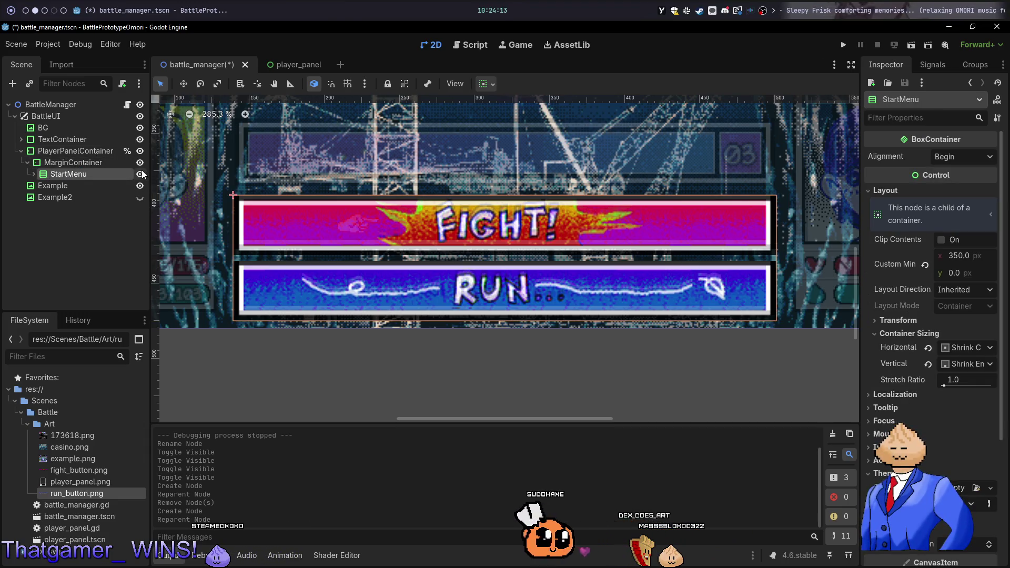
{"action": "left_click", "coordinate": [145, 176]}
{"action": "left_click", "coordinate": [146, 176]}
{"action": "left_click", "coordinate": [144, 175]}
{"action": "left_click", "coordinate": [143, 176]}
Rename the MarginContainer to MenuContainer
{"action": "double_click", "coordinate": [90, 163]}
{"action": "type", "text": "MenuCont"}
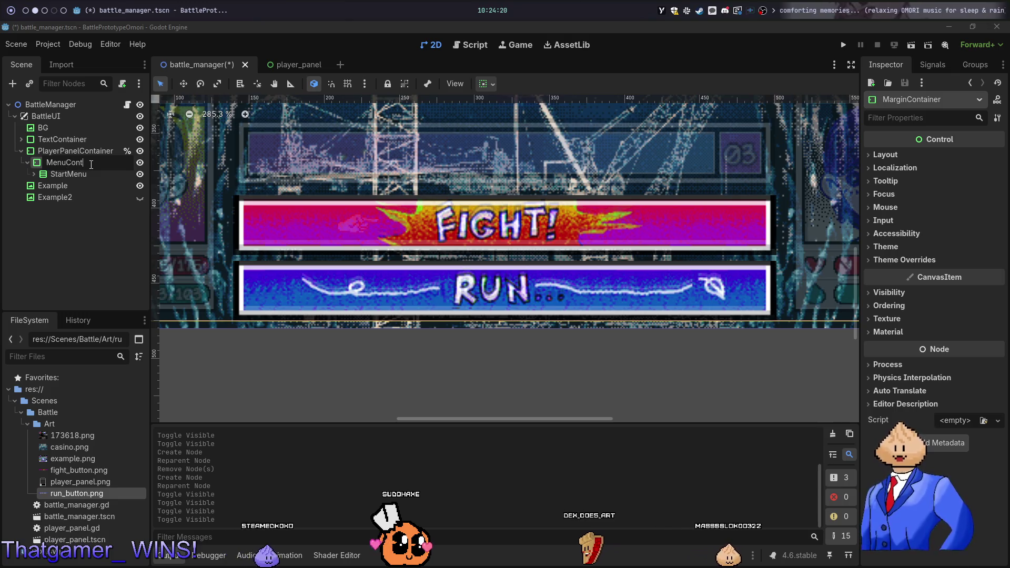
{"action": "type", "text": "ainer"}
{"action": "key", "text": "Return"}
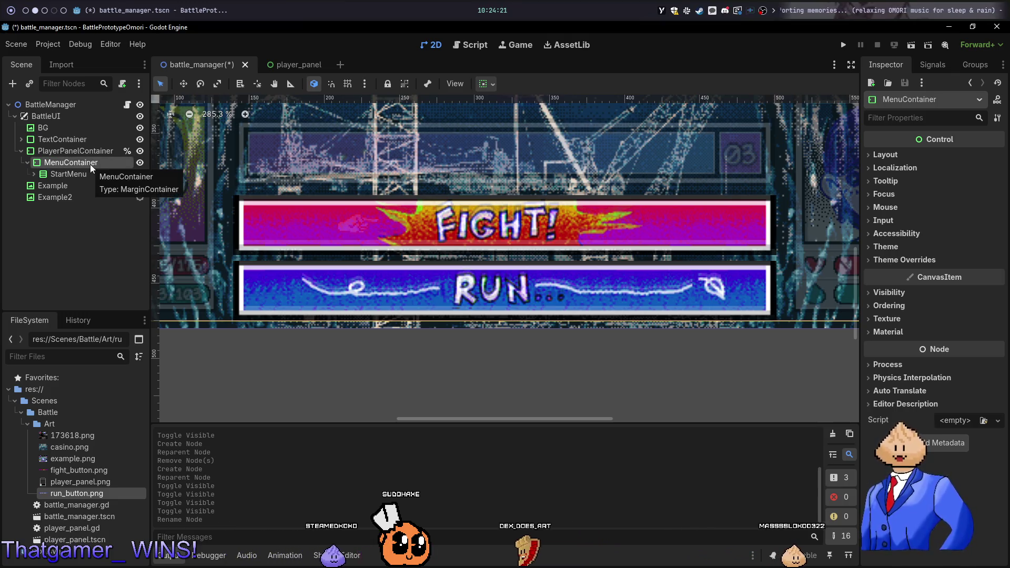
Give MenuContainer a Margin Bottom constant override of 5 and save the scene
{"action": "left_click", "coordinate": [111, 174]}
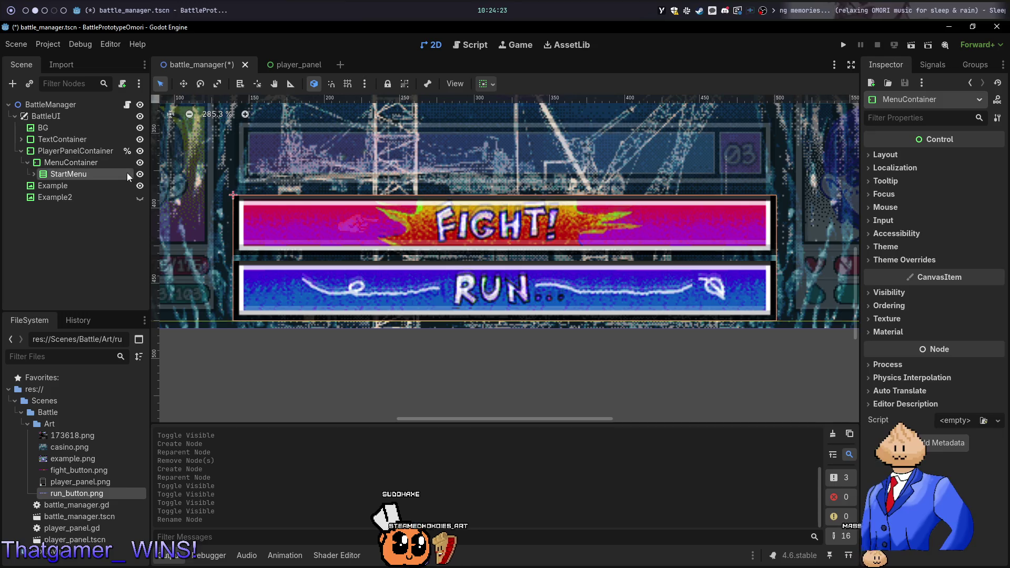
{"action": "left_click", "coordinate": [141, 175]}
{"action": "left_click", "coordinate": [141, 174]}
{"action": "left_click", "coordinate": [140, 174]}
{"action": "left_click", "coordinate": [140, 175]}
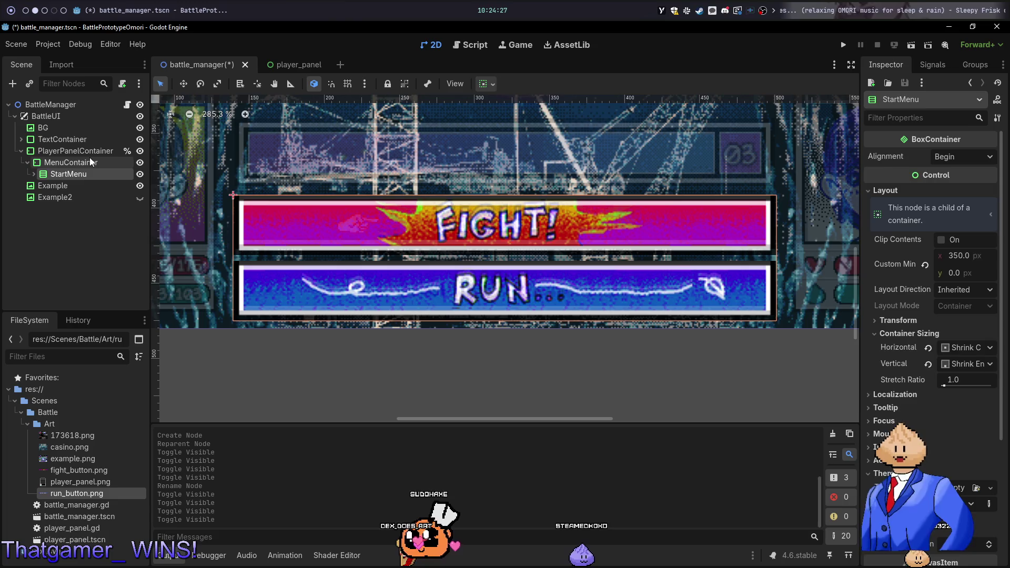
{"action": "left_click", "coordinate": [110, 163]}
{"action": "left_click", "coordinate": [903, 260]}
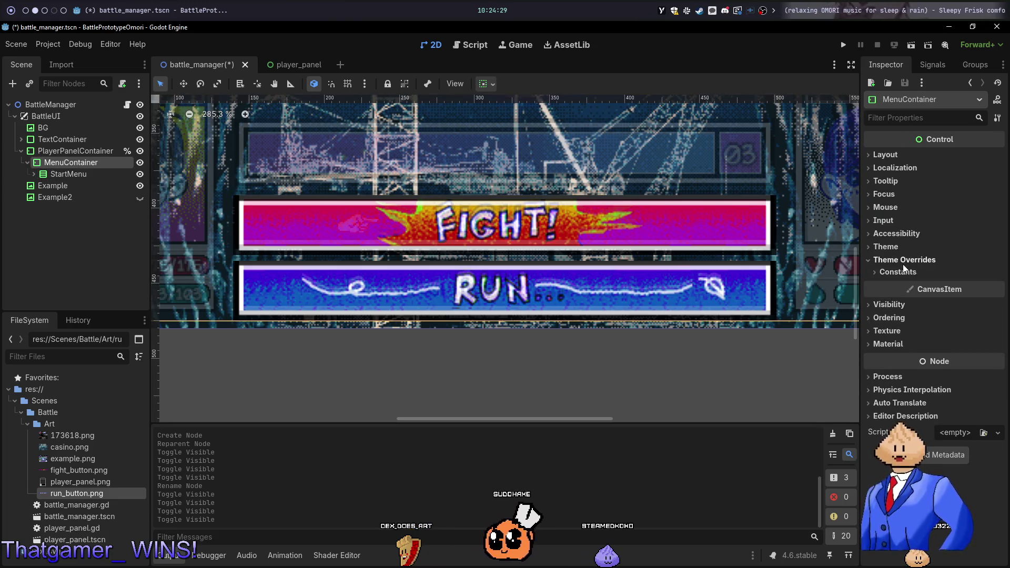
{"action": "left_click", "coordinate": [900, 271]}
{"action": "left_click", "coordinate": [967, 329]}
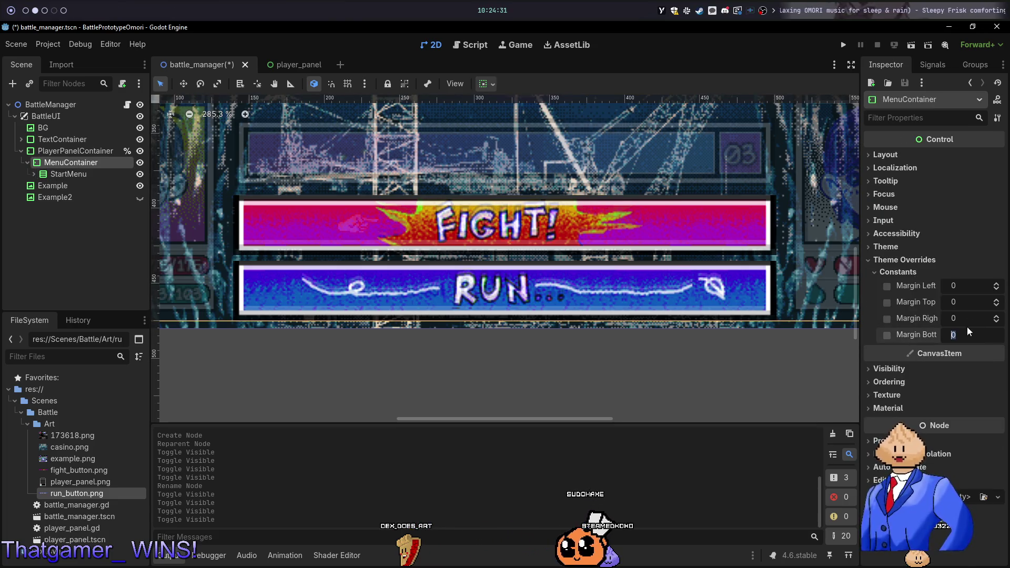
{"action": "type", "text": "5"}
{"action": "key", "text": "Return"}
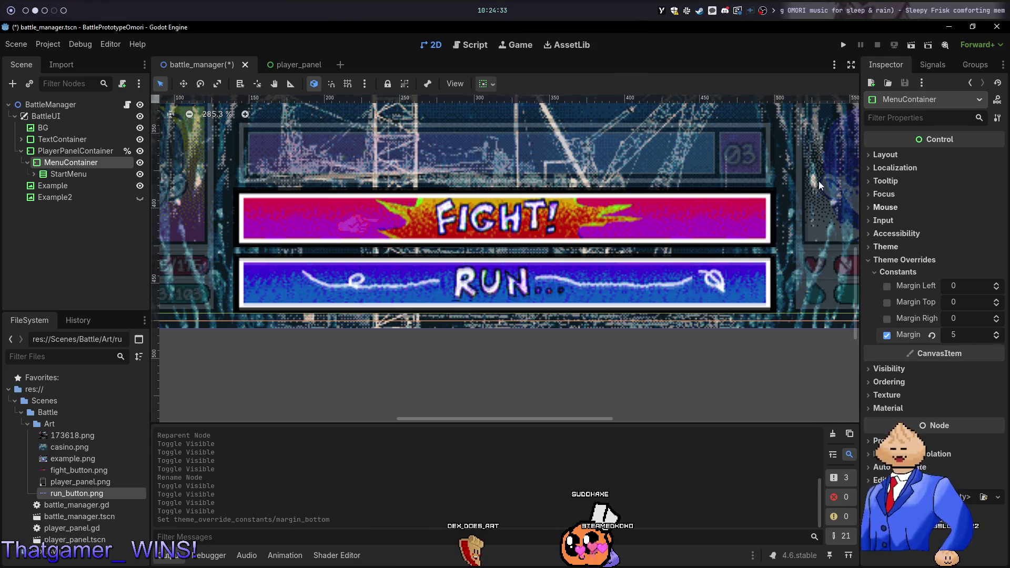
{"action": "key", "text": "ctrl+s"}
Compare the layout by toggling StartMenu and MenuContainer visibility and checking PlayerPanelContainer's settings
{"action": "left_click", "coordinate": [140, 175]}
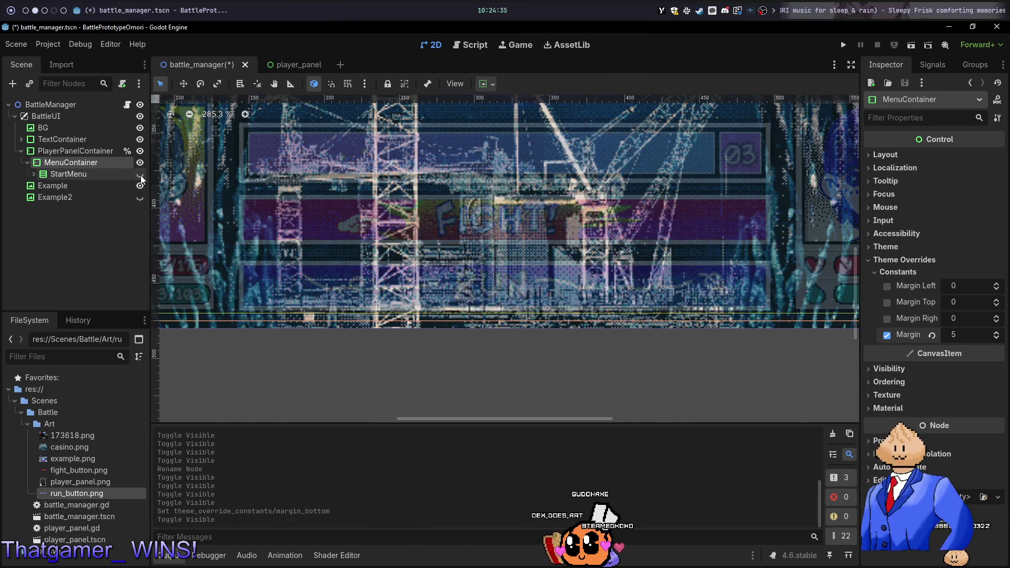
{"action": "left_click", "coordinate": [140, 175]}
{"action": "scroll", "coordinate": [450, 323], "scroll_direction": "down", "scroll_amount": 4}
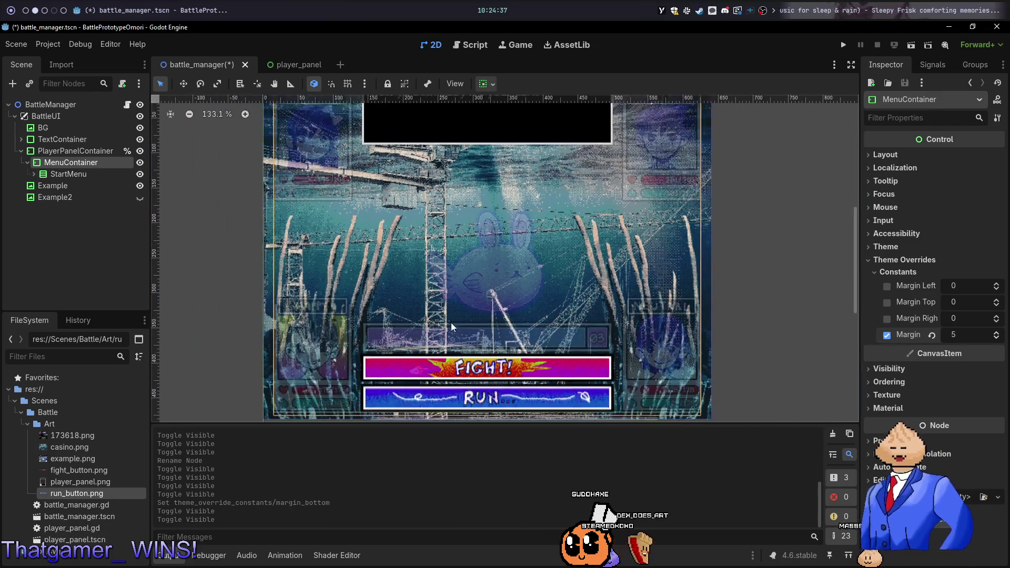
{"action": "scroll", "coordinate": [409, 320], "scroll_direction": "up", "scroll_amount": 5}
{"action": "scroll", "coordinate": [409, 321], "scroll_direction": "up", "scroll_amount": 2}
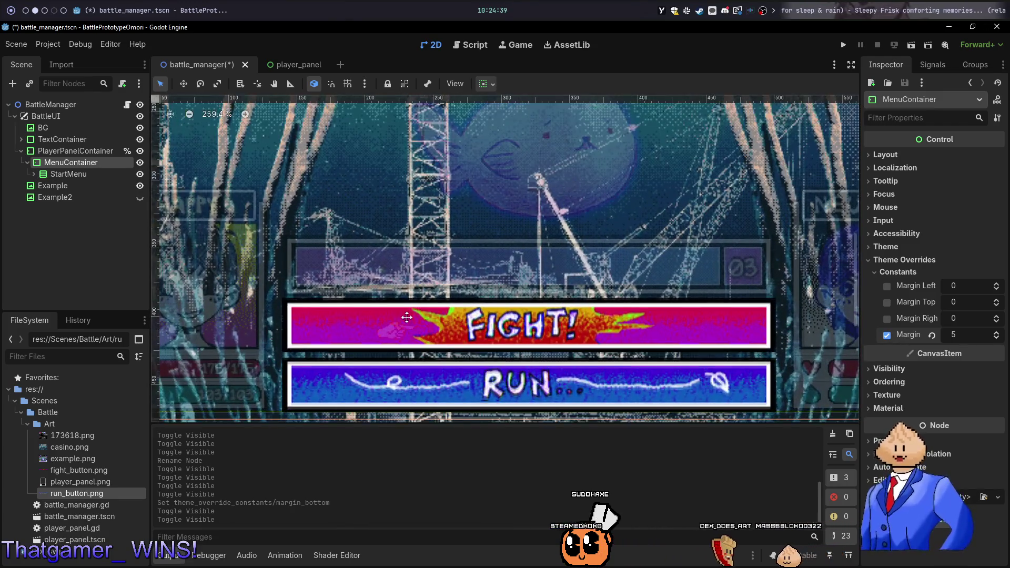
{"action": "left_click", "coordinate": [140, 162]}
{"action": "left_click", "coordinate": [140, 162]}
{"action": "left_click", "coordinate": [140, 163]}
{"action": "left_click", "coordinate": [139, 162]}
{"action": "left_click", "coordinate": [140, 162]}
{"action": "left_click", "coordinate": [140, 163]}
{"action": "left_click", "coordinate": [140, 162]}
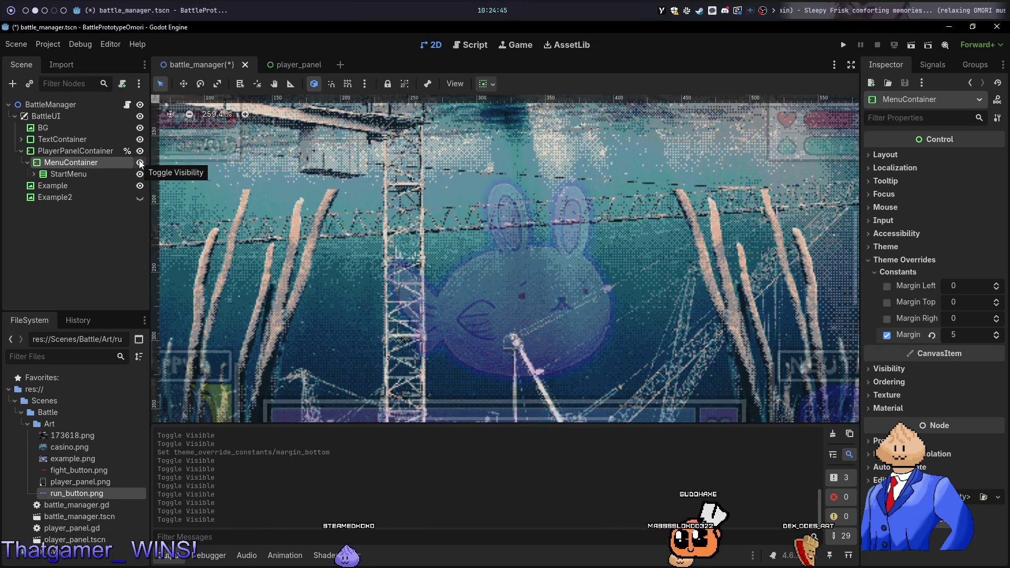
{"action": "left_click", "coordinate": [140, 163]}
{"action": "left_click", "coordinate": [140, 162]}
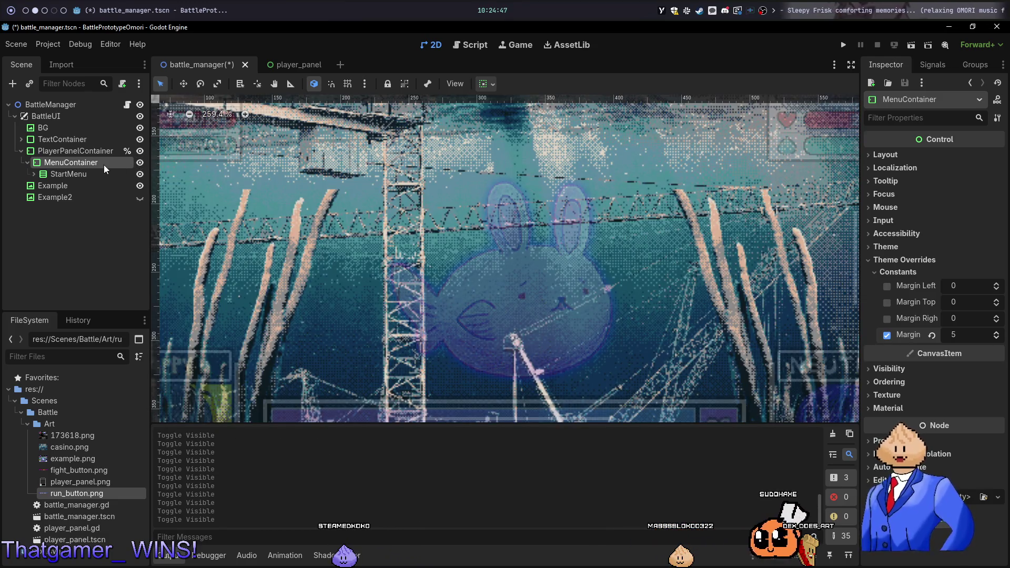
{"action": "left_click", "coordinate": [96, 148]}
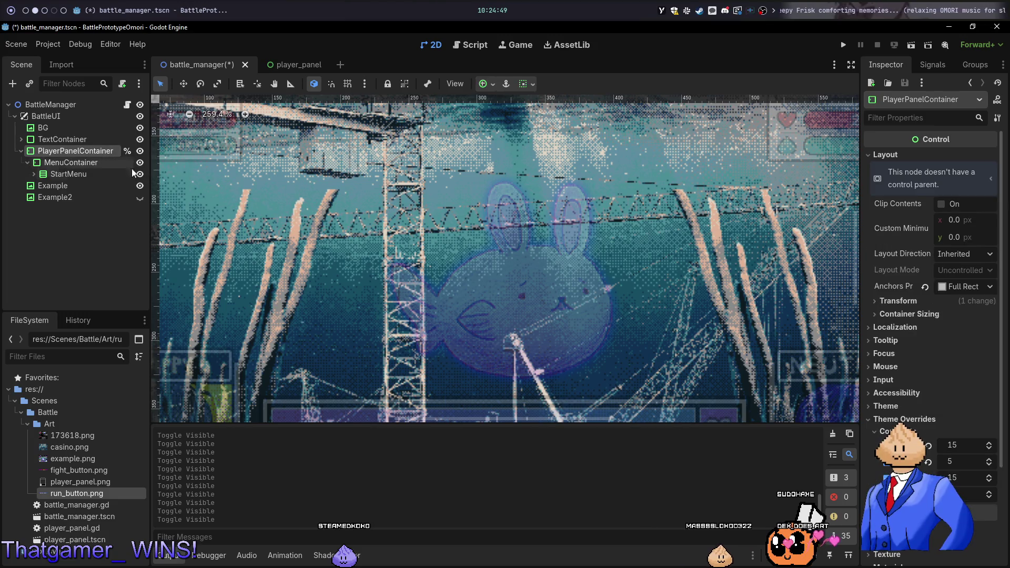
{"action": "scroll", "coordinate": [467, 305], "scroll_direction": "down", "scroll_amount": 3}
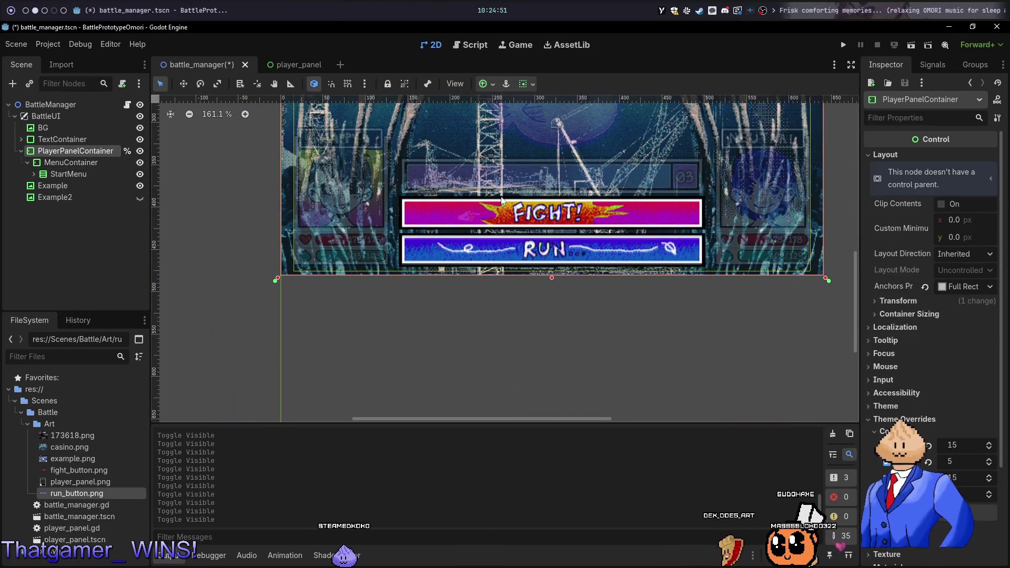
{"action": "scroll", "coordinate": [409, 242], "scroll_direction": "up", "scroll_amount": 3}
{"action": "scroll", "coordinate": [372, 270], "scroll_direction": "up", "scroll_amount": 3}
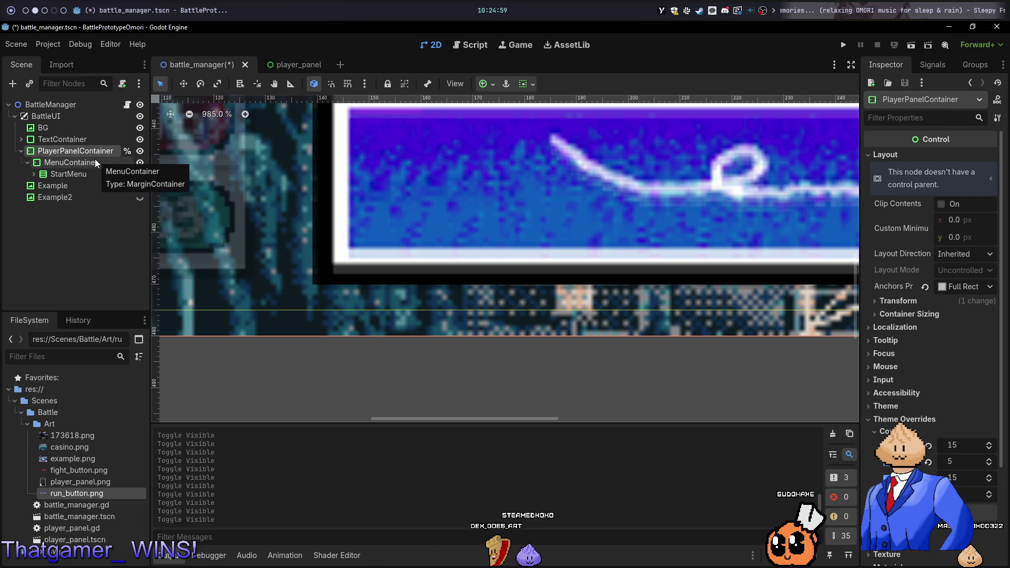
{"action": "left_click", "coordinate": [86, 175]}
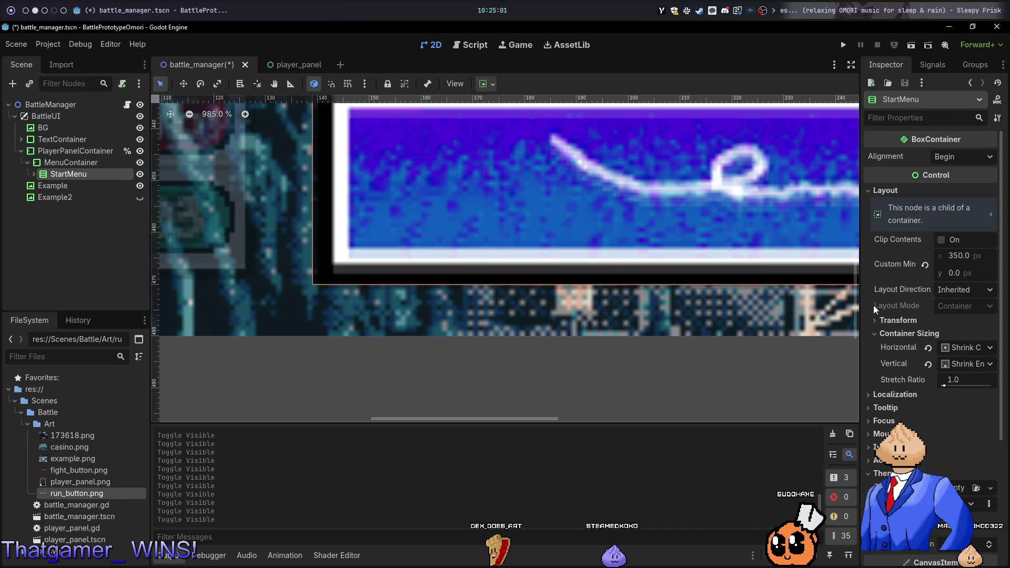
Change MenuContainer's bottom margin to 4 and start adding a child node to it
{"action": "left_click", "coordinate": [71, 162]}
{"action": "left_click", "coordinate": [954, 335]}
{"action": "type", "text": "4"}
{"action": "key", "text": "Return"}
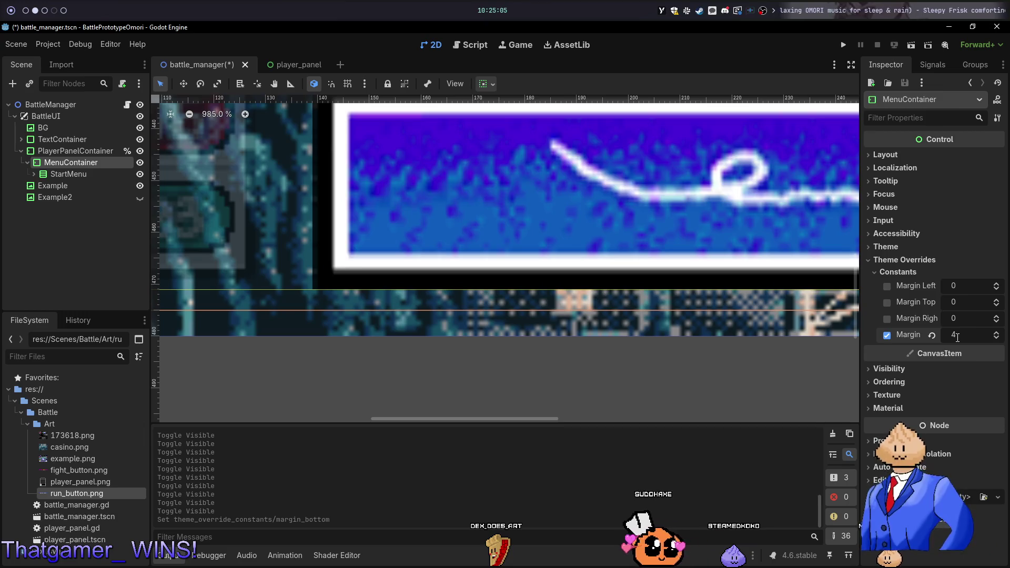
{"action": "scroll", "coordinate": [514, 233], "scroll_direction": "down", "scroll_amount": 6}
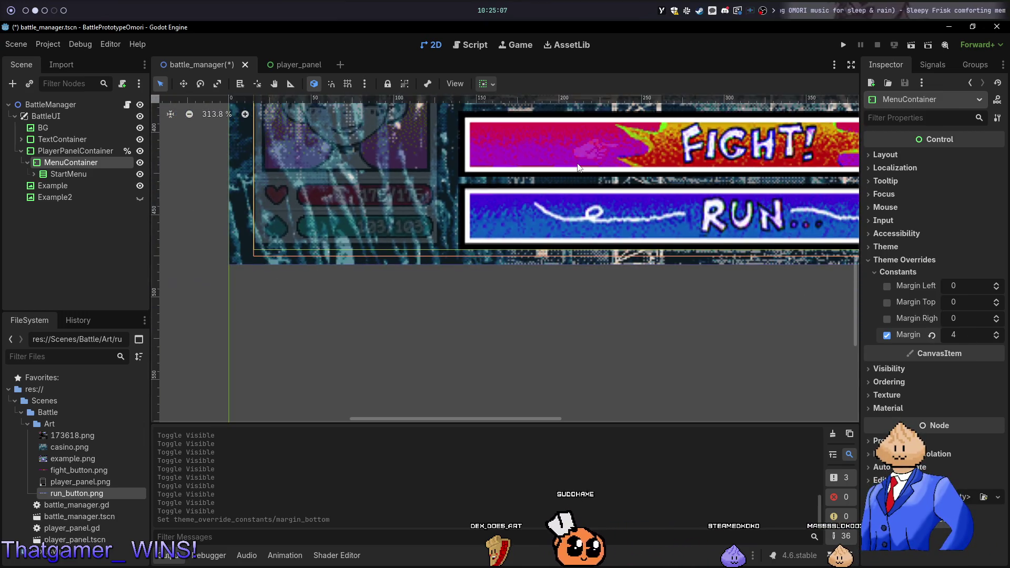
{"action": "scroll", "coordinate": [577, 167], "scroll_direction": "down", "scroll_amount": 4}
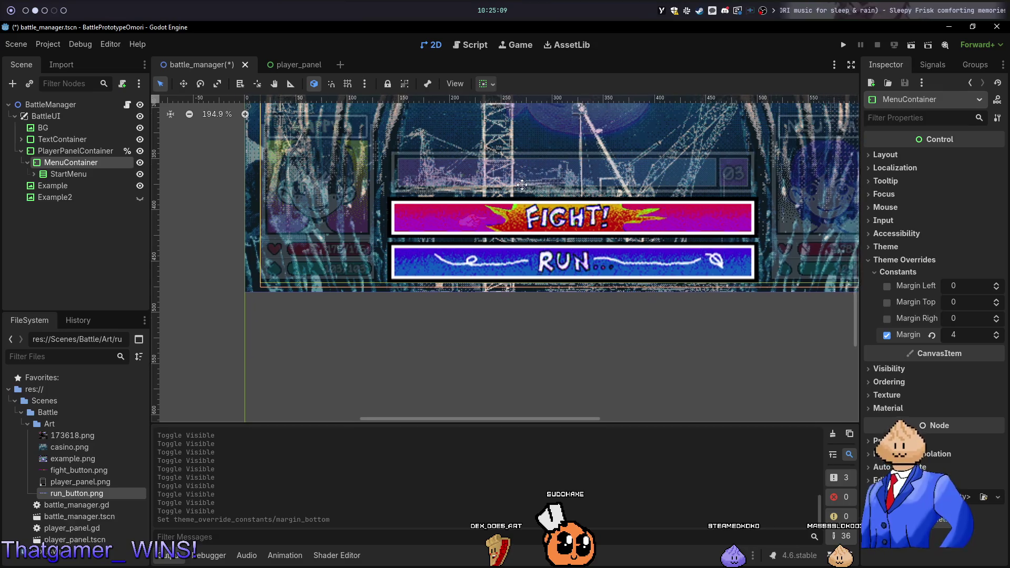
{"action": "left_click_drag", "start_coordinate": [522, 184], "coordinate": [495, 202]}
{"action": "key", "text": "ctrl+a"}
Create a VBoxContainer child and nest StartMenu inside it, toggling visibility to check placement
{"action": "type", "text": "vbox"}
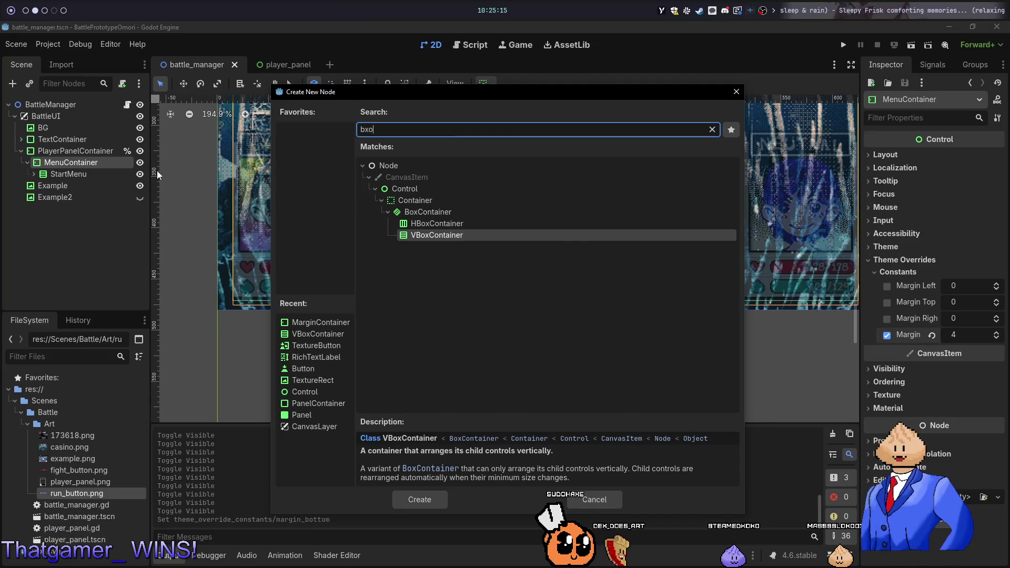
{"action": "key", "text": "Return"}
{"action": "mouse_move", "coordinate": [96, 188]}
{"action": "left_mouse_down"}
{"action": "mouse_move", "coordinate": [97, 171]}
{"action": "mouse_move", "coordinate": [87, 166]}
{"action": "mouse_move", "coordinate": [88, 175]}
{"action": "left_mouse_up"}
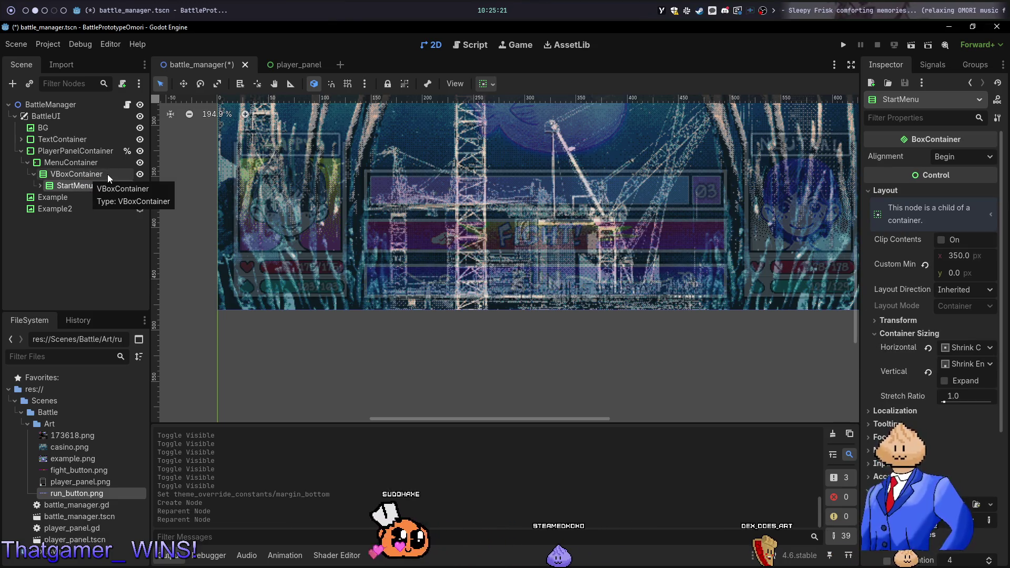
{"action": "left_click", "coordinate": [140, 187]}
{"action": "left_click", "coordinate": [140, 187]}
{"action": "left_click", "coordinate": [139, 186]}
{"action": "left_click", "coordinate": [139, 186]}
Set the VBoxContainer's vertical alignment to bottom (end) so FIGHT/RUN sit at the panel bottom
{"action": "left_click", "coordinate": [96, 174]}
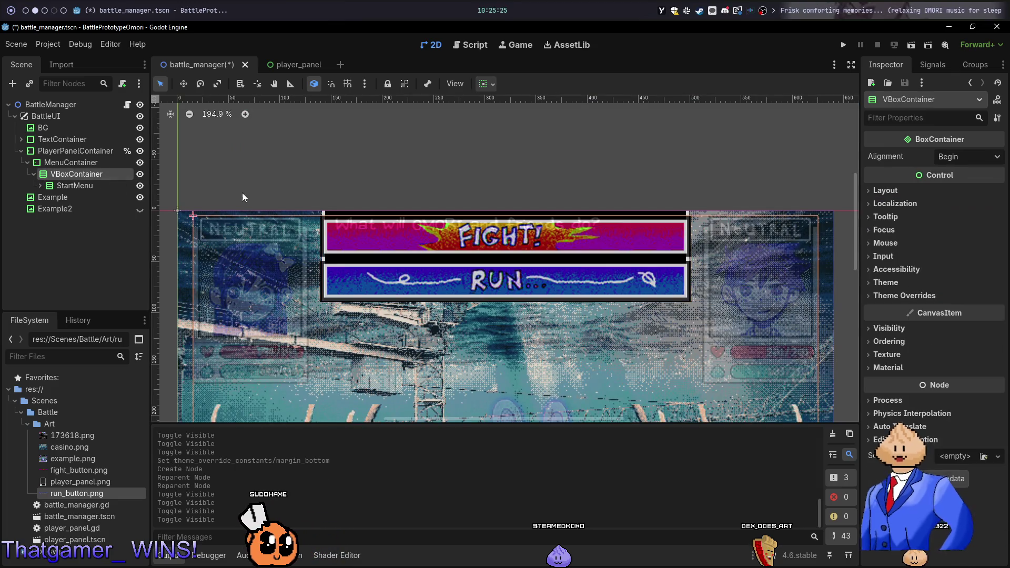
{"action": "scroll", "coordinate": [250, 193], "scroll_direction": "down", "scroll_amount": 5}
{"action": "left_click", "coordinate": [480, 85]}
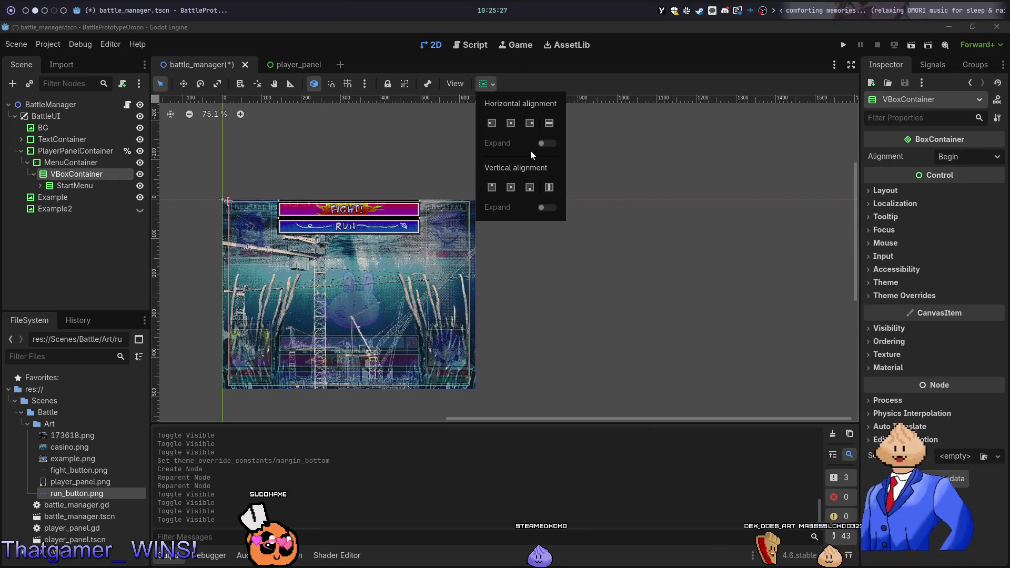
{"action": "left_click", "coordinate": [525, 188]}
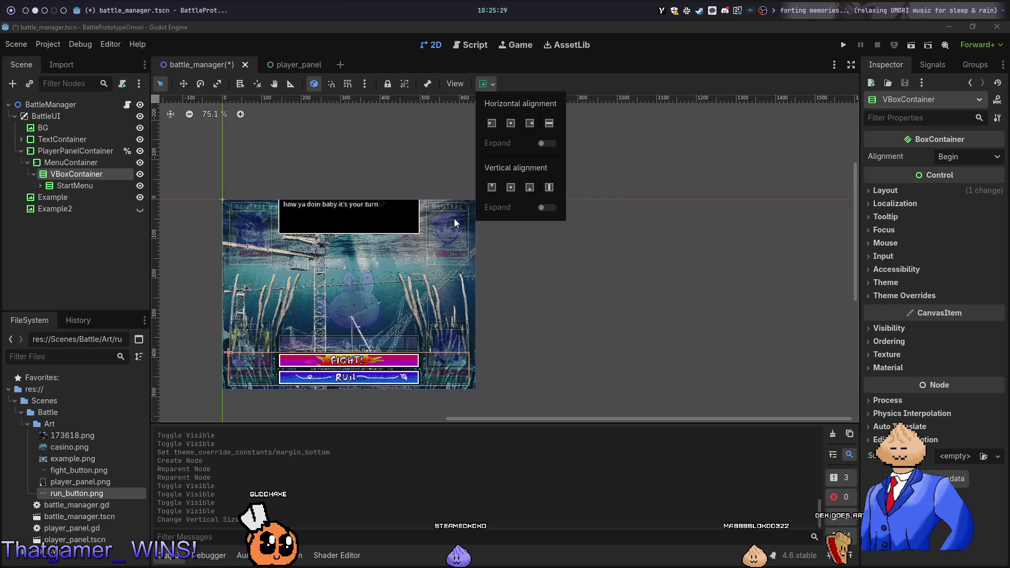
{"action": "left_click", "coordinate": [433, 276]}
{"action": "left_click", "coordinate": [141, 186]}
{"action": "left_click", "coordinate": [141, 185]}
{"action": "left_click", "coordinate": [141, 185]}
{"action": "left_click", "coordinate": [140, 186]}
{"action": "left_click", "coordinate": [141, 186]}
{"action": "left_click", "coordinate": [141, 186]}
{"action": "left_click", "coordinate": [141, 186]}
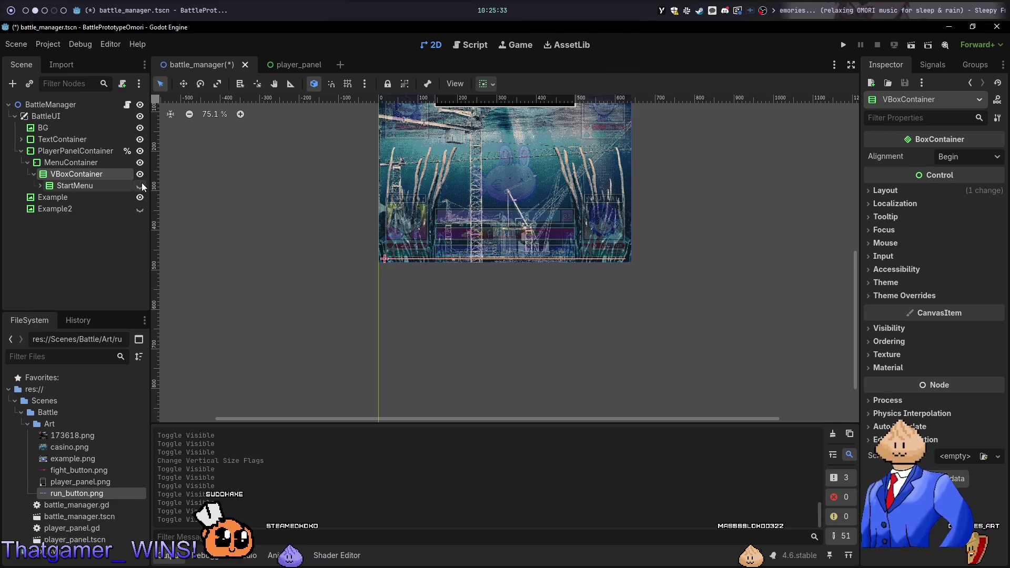
{"action": "left_click", "coordinate": [141, 186]}
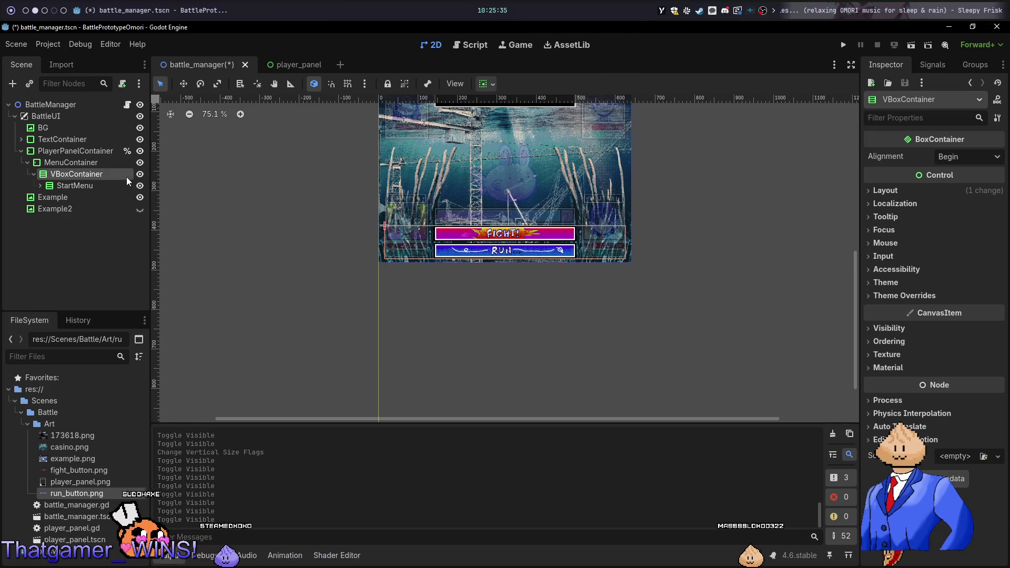
Review VBoxContainer layout and inspect StartMenu with its FightButton and RunButton children
{"action": "double_click", "coordinate": [126, 175]}
{"action": "left_click", "coordinate": [901, 190]}
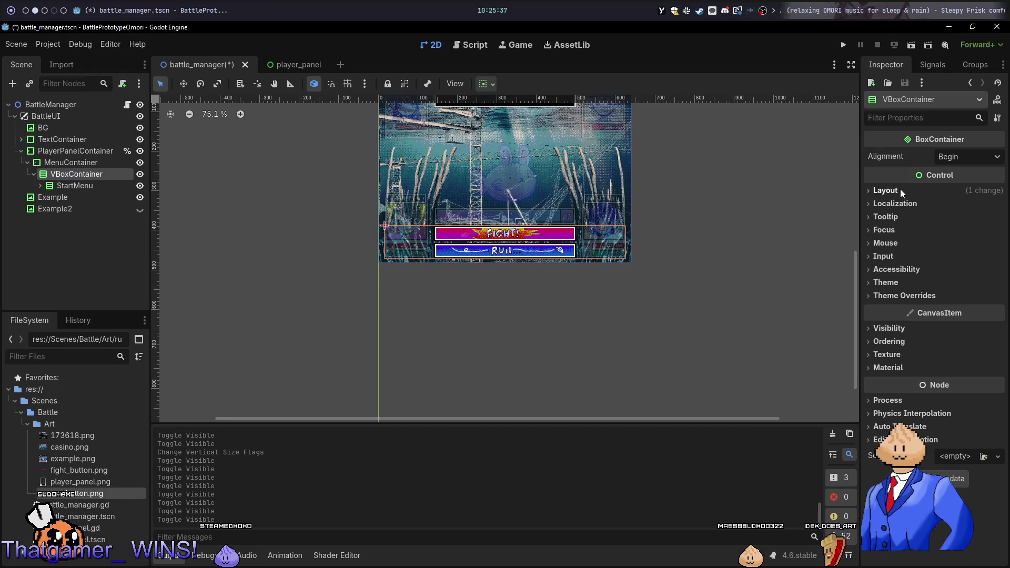
{"action": "left_click", "coordinate": [900, 188]}
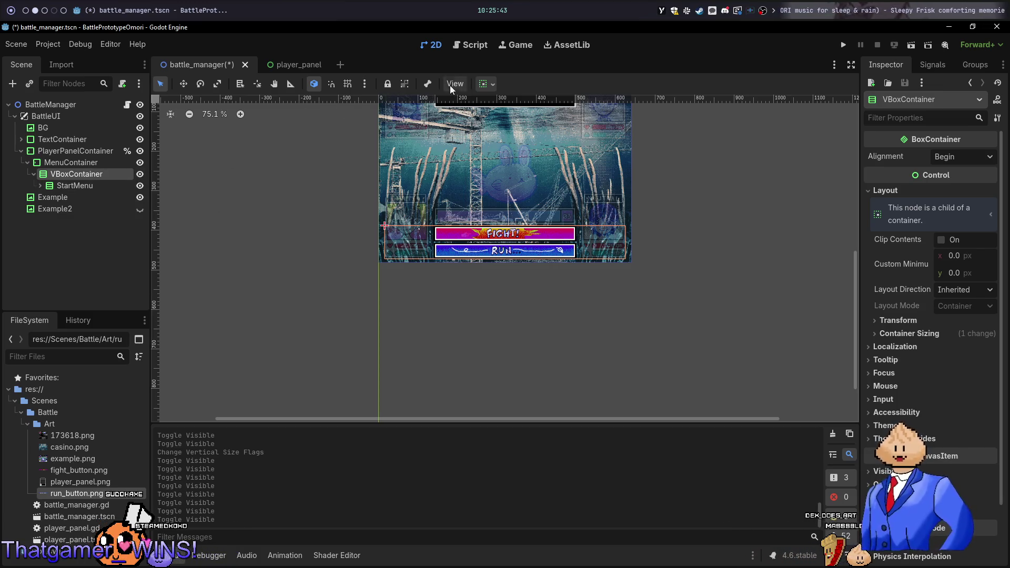
{"action": "left_click", "coordinate": [482, 84]}
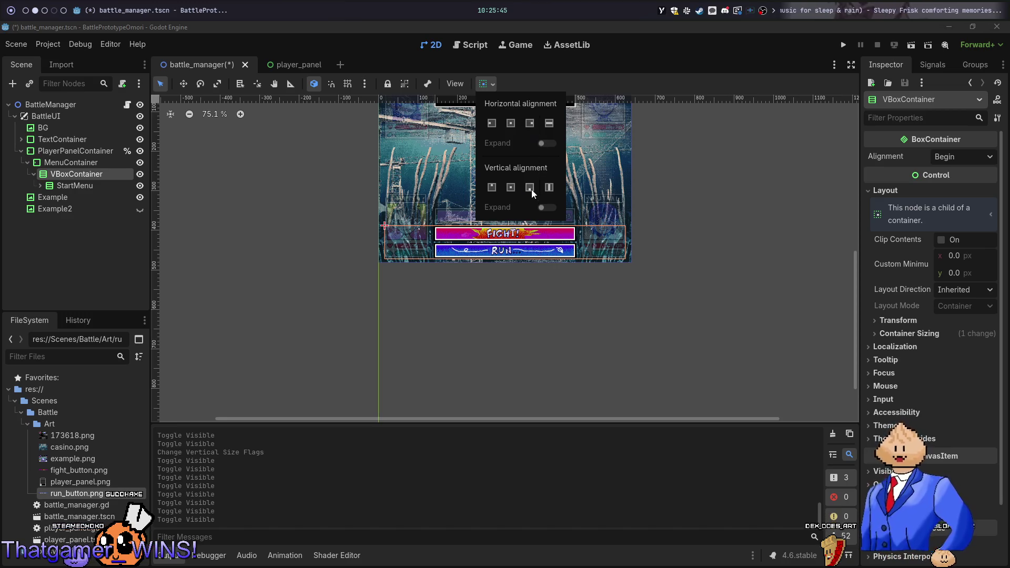
{"action": "left_click", "coordinate": [94, 185]}
{"action": "left_click", "coordinate": [90, 182]}
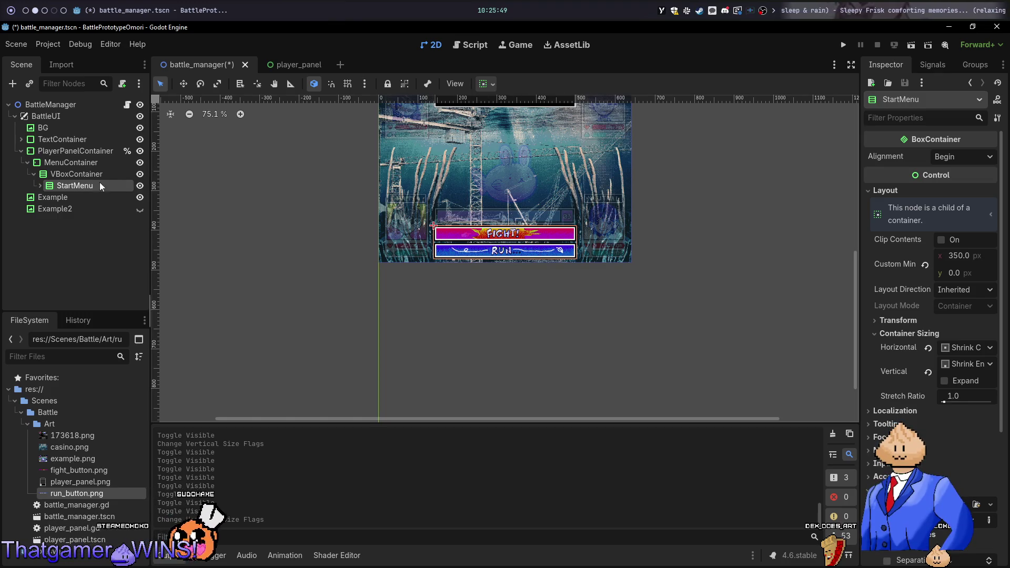
{"action": "left_click", "coordinate": [39, 187]}
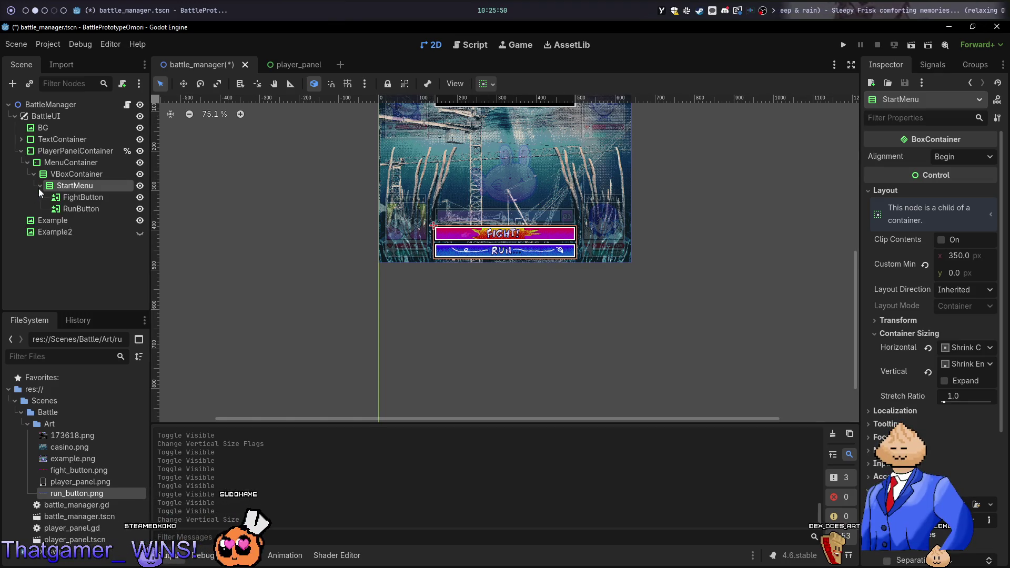
{"action": "left_click", "coordinate": [74, 197]}
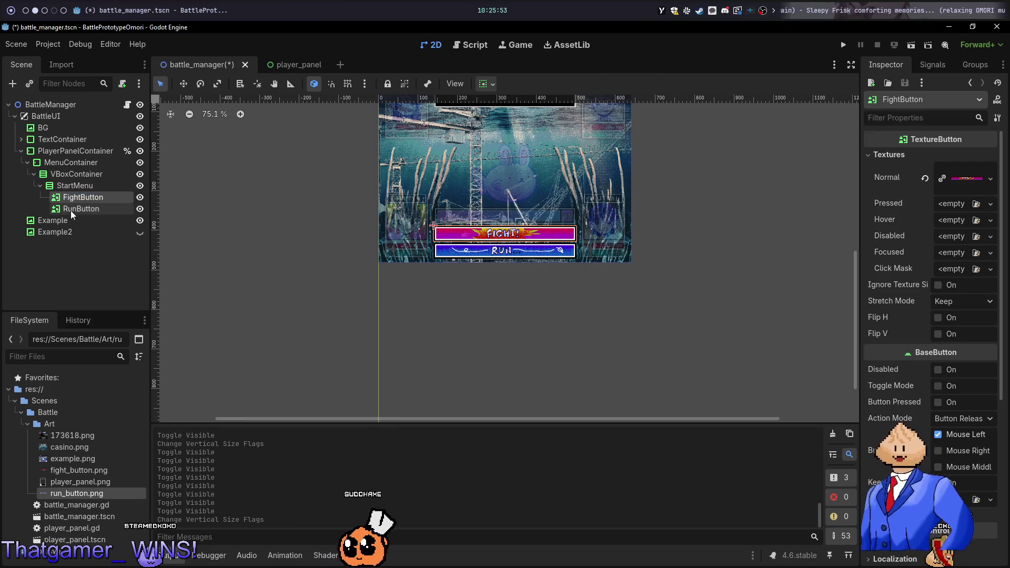
{"action": "left_click", "coordinate": [88, 185]}
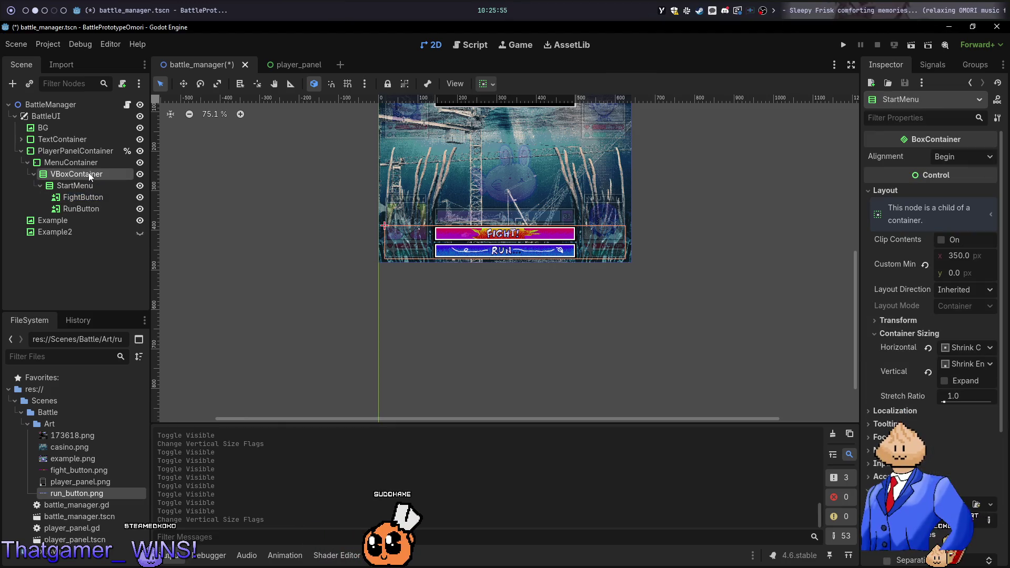
{"action": "right_click", "coordinate": [89, 175]}
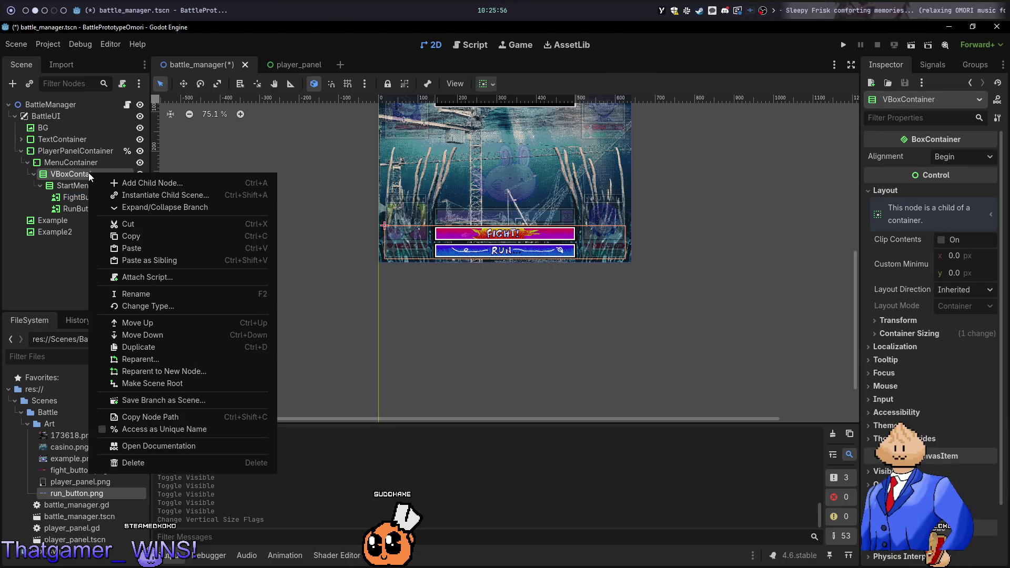
Add a TextureRect child to VBoxContainer and move it above StartMenu
{"action": "left_click", "coordinate": [118, 184]}
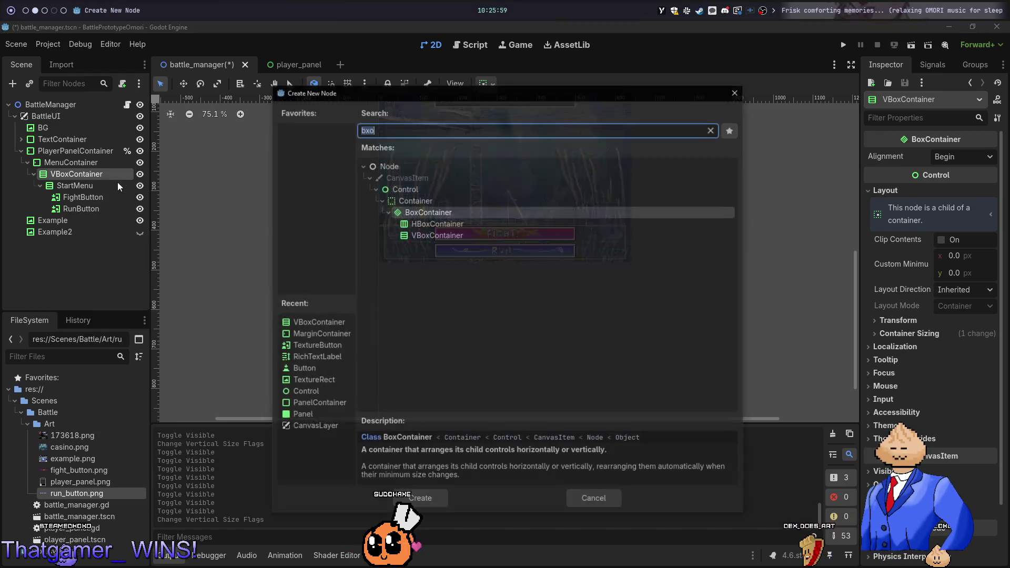
{"action": "type", "text": "texturer"}
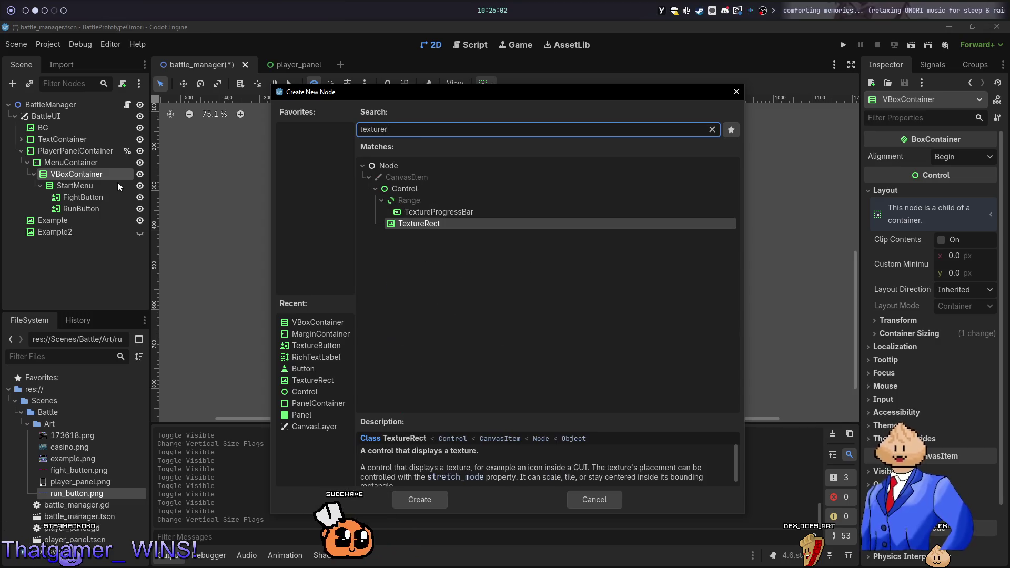
{"action": "key", "text": "Return"}
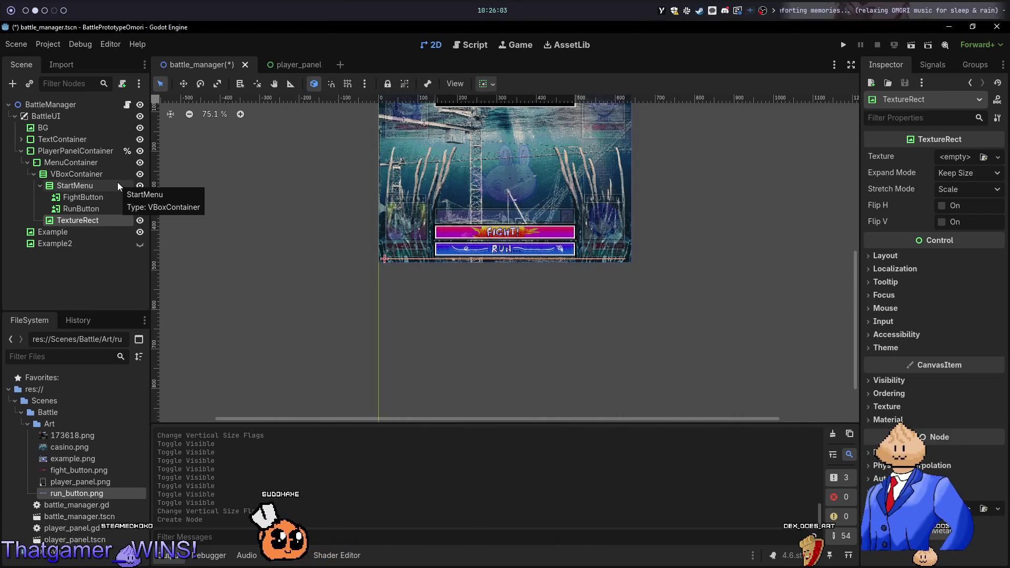
{"action": "mouse_move", "coordinate": [71, 221]}
{"action": "left_mouse_down"}
{"action": "mouse_move", "coordinate": [77, 175]}
{"action": "mouse_move", "coordinate": [74, 219]}
{"action": "mouse_move", "coordinate": [77, 184]}
{"action": "left_mouse_up"}
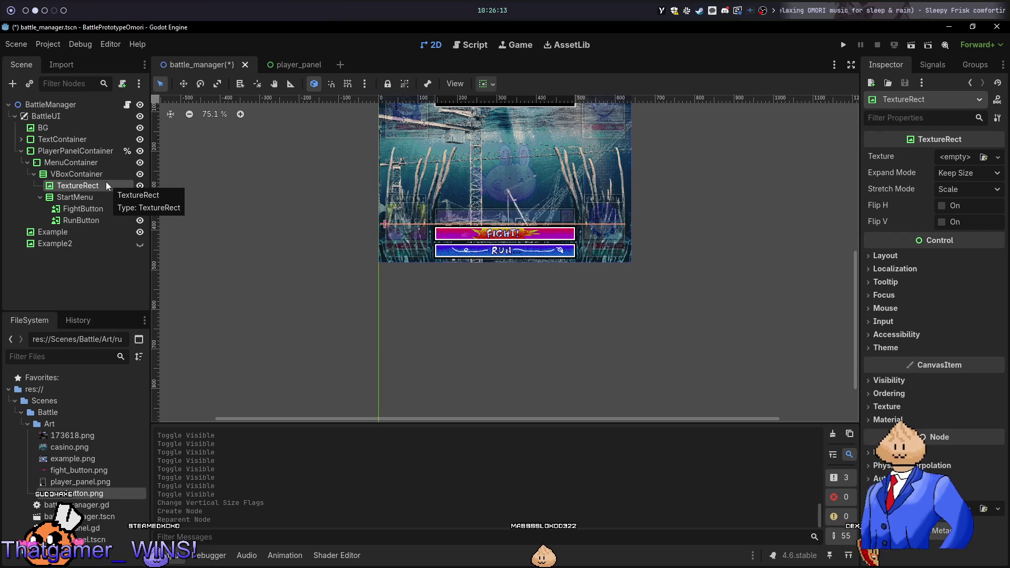
{"action": "key", "text": "super+3"}
In Aseprite, bring up the 173618.png sprite sheet with the HEADSPACE energy meters
{"action": "key", "text": "super+4"}
{"action": "key", "text": "super+3"}
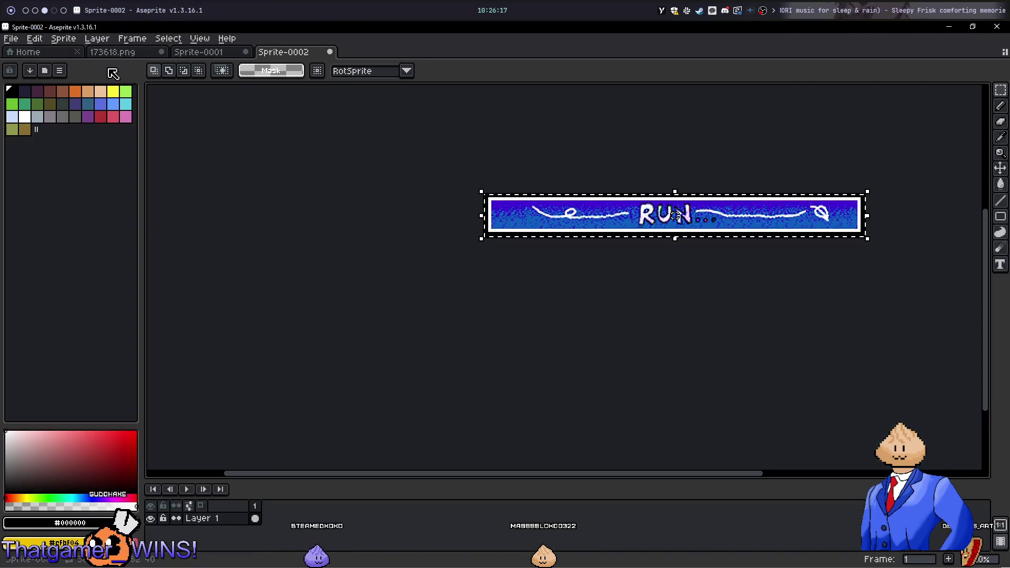
{"action": "left_click", "coordinate": [45, 55]}
{"action": "left_click", "coordinate": [178, 55]}
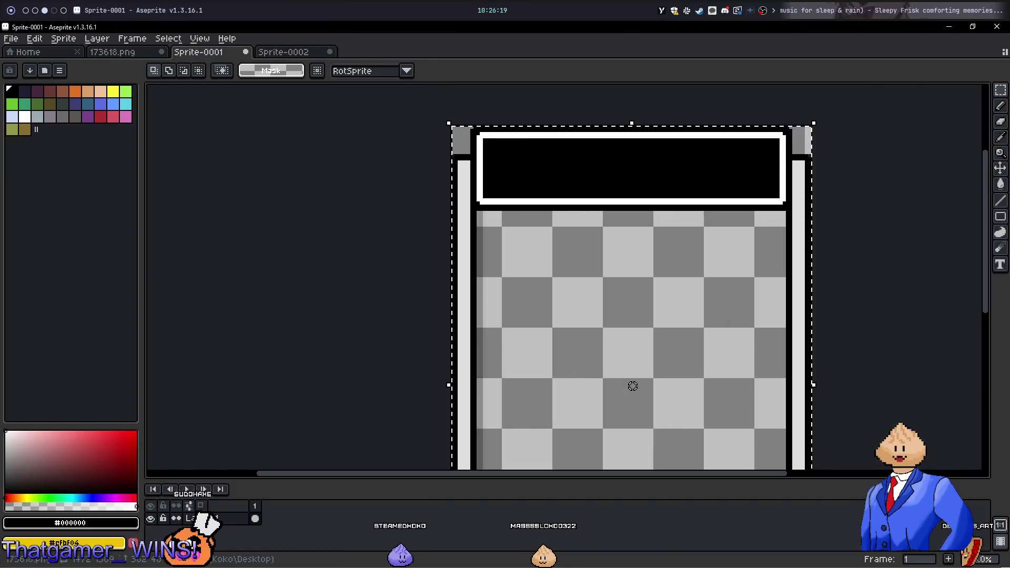
{"action": "key", "text": "ctrl+shift+Tab"}
{"action": "scroll", "coordinate": [643, 250], "scroll_direction": "down", "scroll_amount": 5}
{"action": "scroll", "coordinate": [822, 182], "scroll_direction": "up", "scroll_amount": 4}
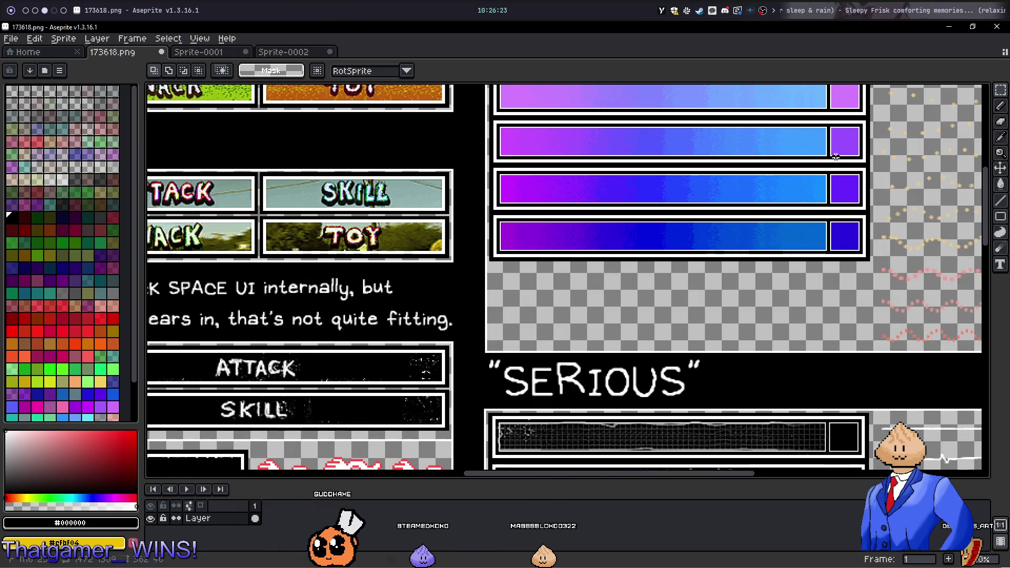
{"action": "mouse_move", "coordinate": [835, 156]}
{"action": "left_mouse_down"}
{"action": "mouse_move", "coordinate": [813, 267]}
{"action": "mouse_move", "coordinate": [740, 266]}
{"action": "mouse_move", "coordinate": [653, 207]}
{"action": "mouse_move", "coordinate": [582, 210]}
{"action": "left_mouse_up"}
Glance at the code editor and Godot, then return to Aseprite
{"action": "key", "text": "alt+Tab"}
{"action": "key", "text": "alt+Tab"}
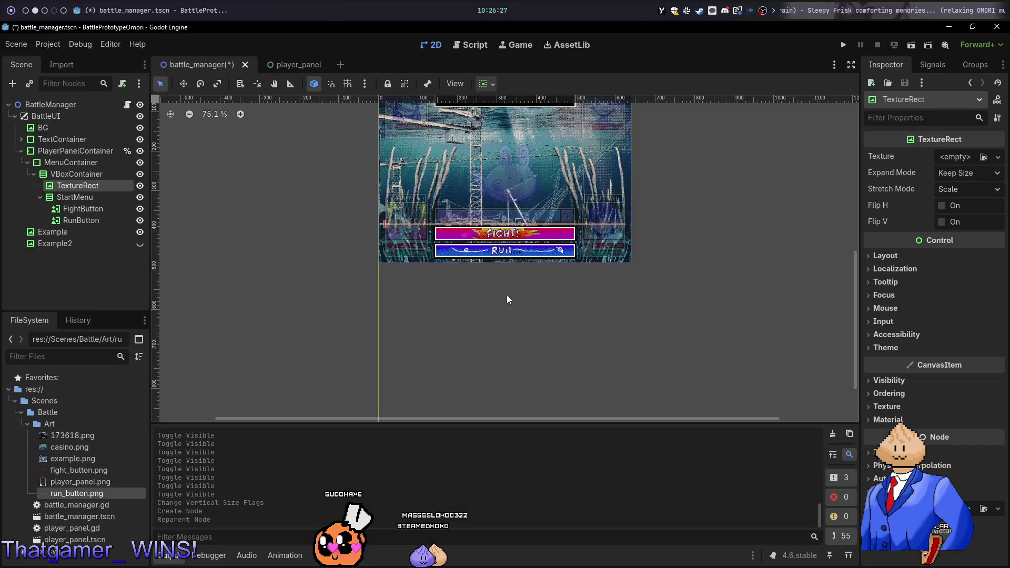
{"action": "scroll", "coordinate": [523, 221], "scroll_direction": "up", "scroll_amount": 4}
{"action": "key", "text": "alt+Tab"}
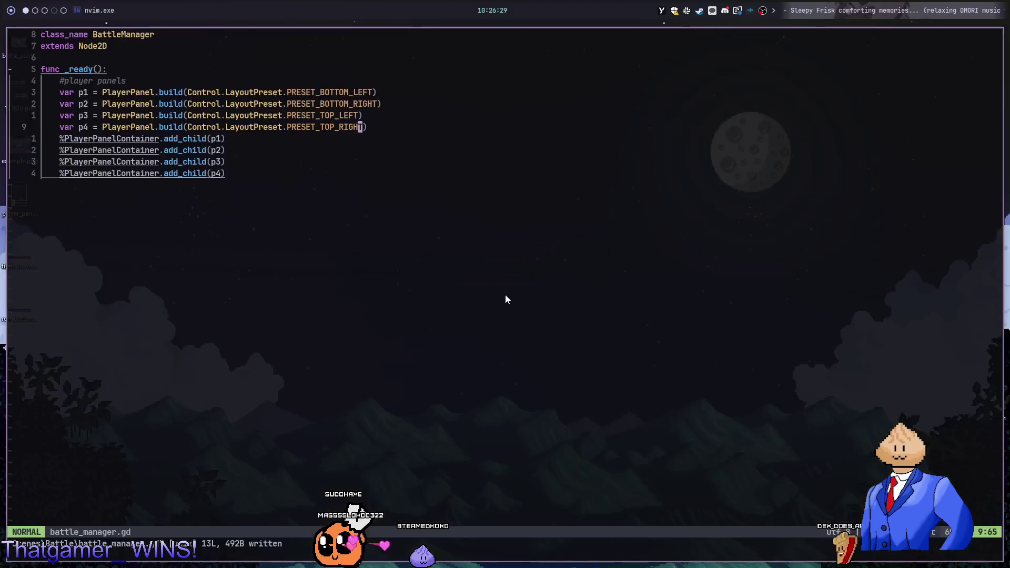
{"action": "key", "text": "alt+Tab"}
{"action": "scroll", "coordinate": [561, 308], "scroll_direction": "up", "scroll_amount": 1}
{"action": "key", "text": "alt+Tab"}
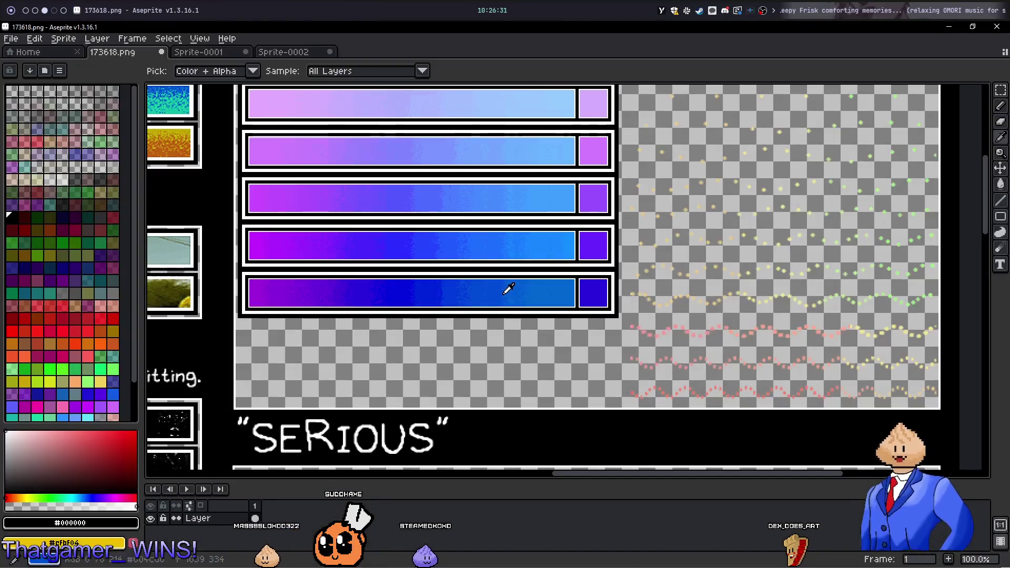
Select the top HEADSPACE energy meter bar on the sheet and copy it
{"action": "left_click_drag", "start_coordinate": [444, 175], "coordinate": [477, 342]}
{"action": "scroll", "coordinate": [635, 217], "scroll_direction": "up", "scroll_amount": 2}
{"action": "scroll", "coordinate": [635, 216], "scroll_direction": "up", "scroll_amount": 2}
{"action": "scroll", "coordinate": [680, 240], "scroll_direction": "down", "scroll_amount": 1}
{"action": "left_click_drag", "start_coordinate": [712, 248], "coordinate": [728, 226]}
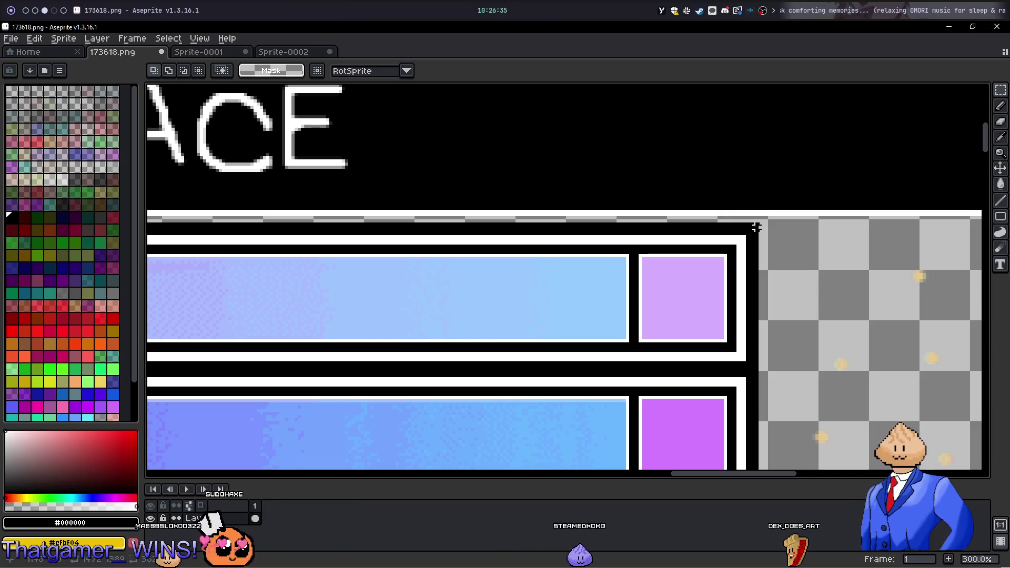
{"action": "scroll", "coordinate": [755, 230], "scroll_direction": "down", "scroll_amount": 5}
{"action": "scroll", "coordinate": [710, 340], "scroll_direction": "up", "scroll_amount": 2}
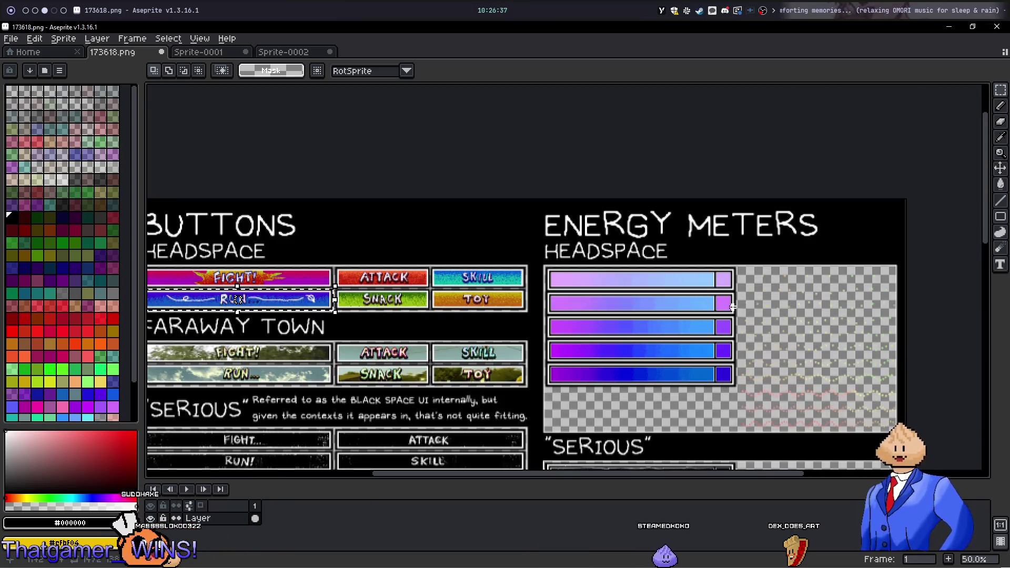
{"action": "scroll", "coordinate": [742, 296], "scroll_direction": "up", "scroll_amount": 3}
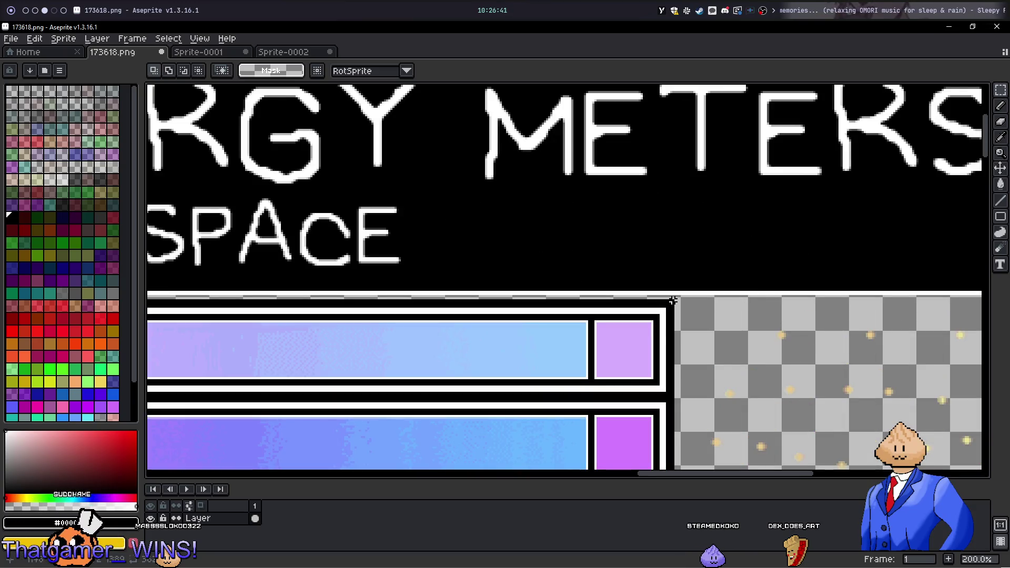
{"action": "scroll", "coordinate": [352, 395], "scroll_direction": "left", "scroll_amount": 5}
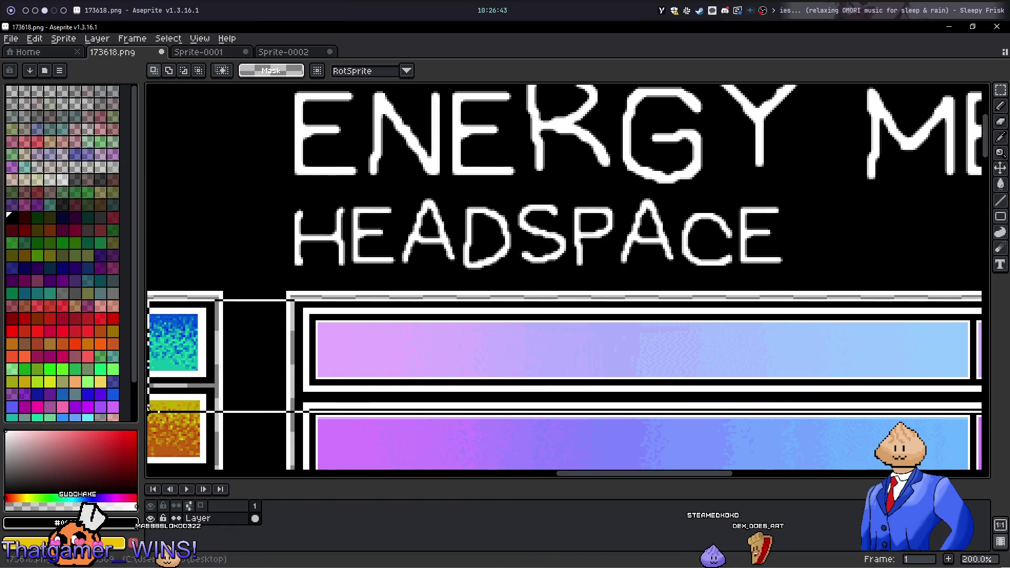
{"action": "mouse_move", "coordinate": [352, 395]}
{"action": "left_mouse_down"}
{"action": "mouse_move", "coordinate": [292, 388]}
{"action": "mouse_move", "coordinate": [302, 396]}
{"action": "mouse_move", "coordinate": [292, 400]}
{"action": "left_mouse_up"}
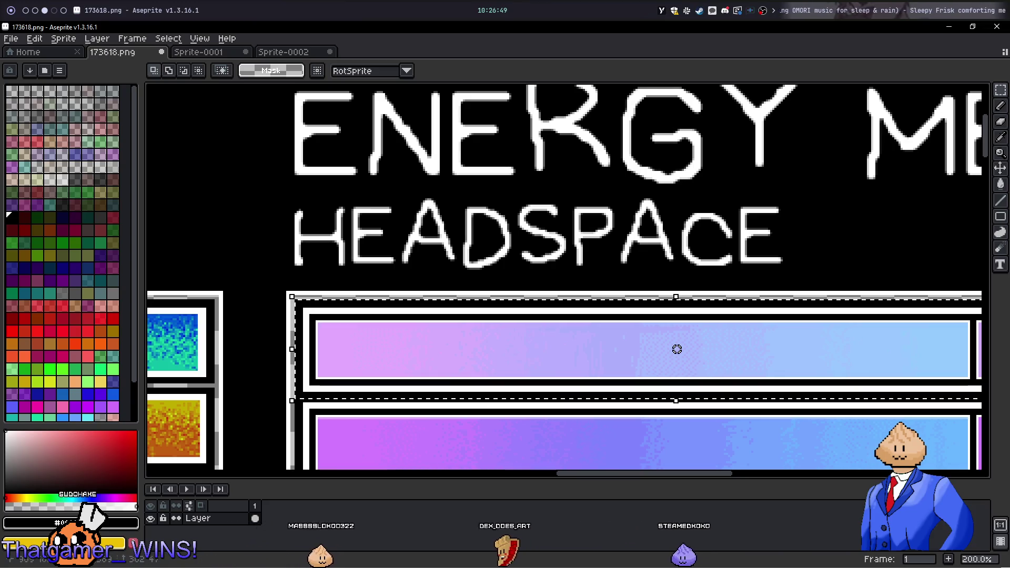
{"action": "key", "text": "ctrl+c"}
{"action": "left_click", "coordinate": [284, 52]}
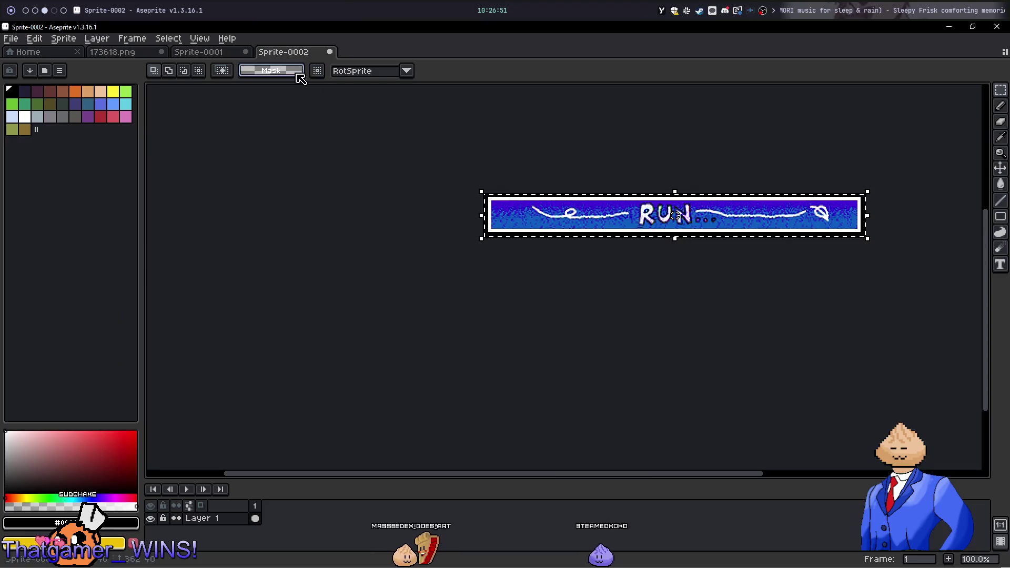
Paste the copied energy bar into a new sprite instead of over the RUN banner
{"action": "key", "text": "ctrl+v"}
{"action": "key", "text": "Escape"}
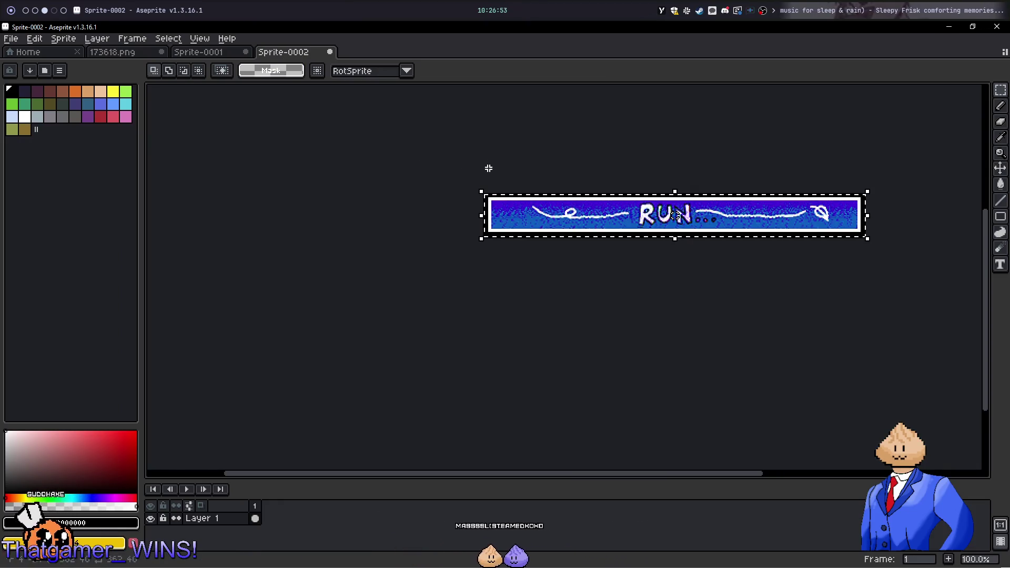
{"action": "key", "text": "ctrl+n"}
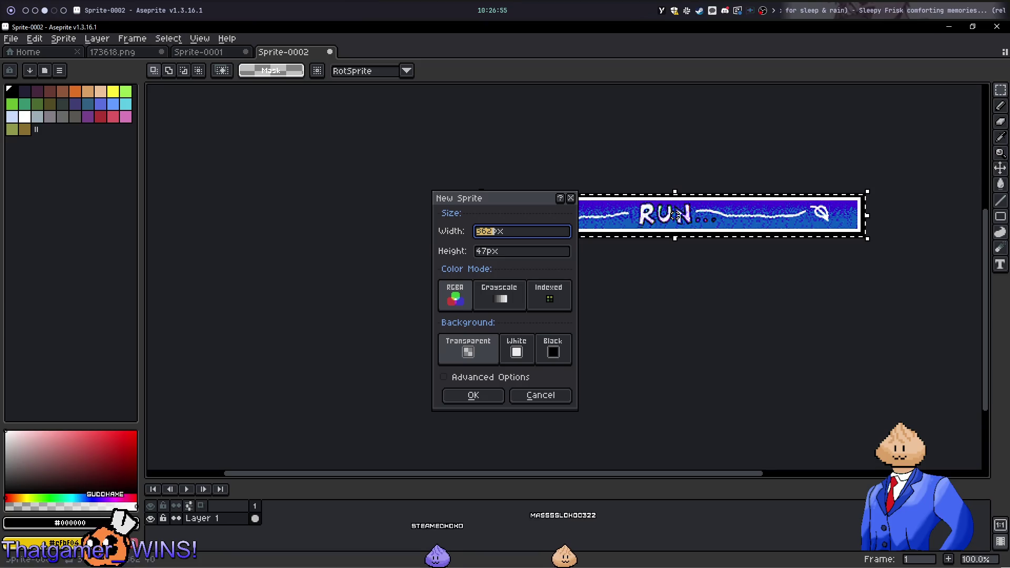
{"action": "key", "text": "Return"}
{"action": "key", "text": "ctrl+v"}
{"action": "left_click", "coordinate": [494, 163]}
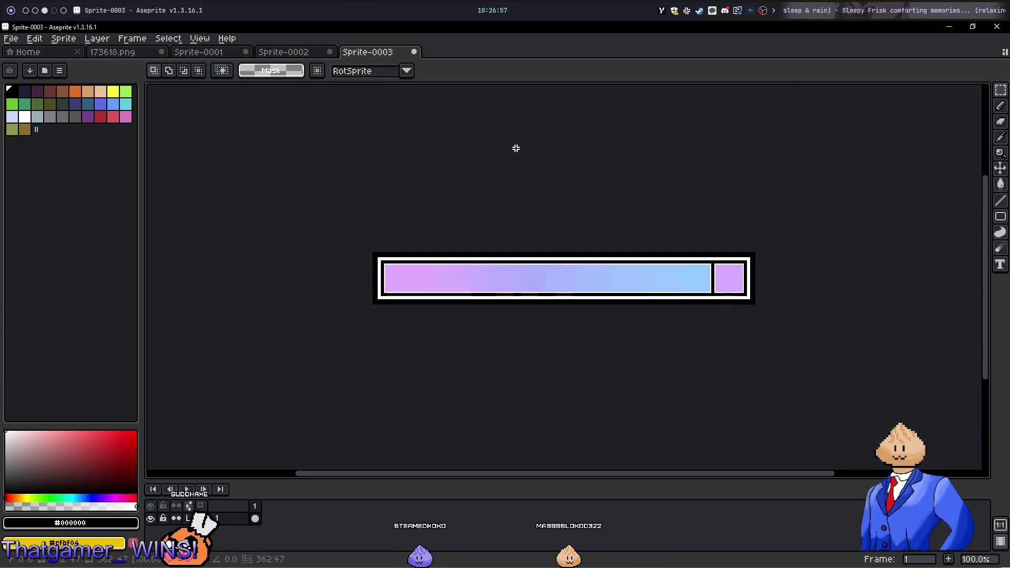
Export the bar sprite to the Desktop as combo_bar.png
{"action": "left_click", "coordinate": [11, 39]}
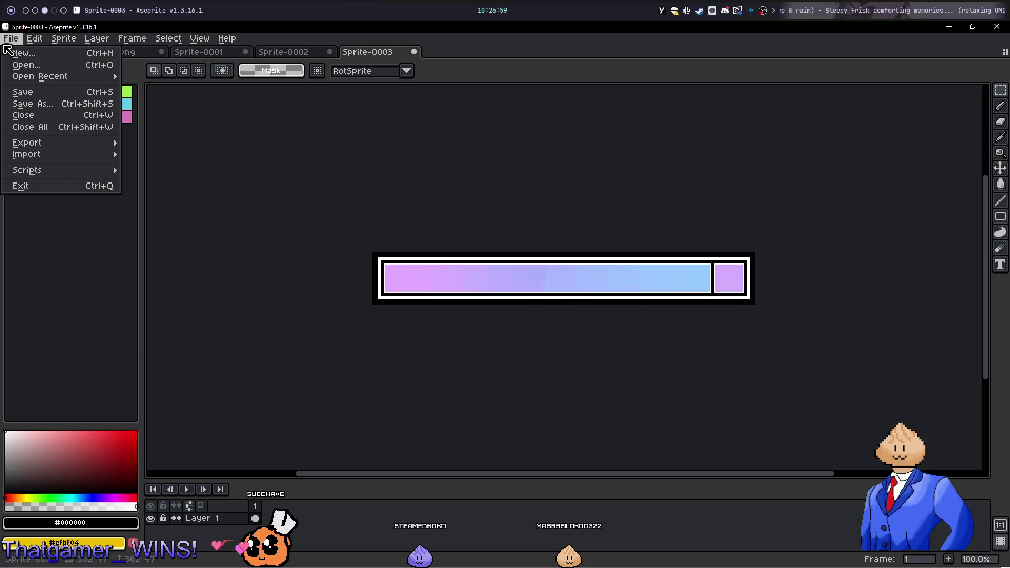
{"action": "mouse_move", "coordinate": [72, 145]}
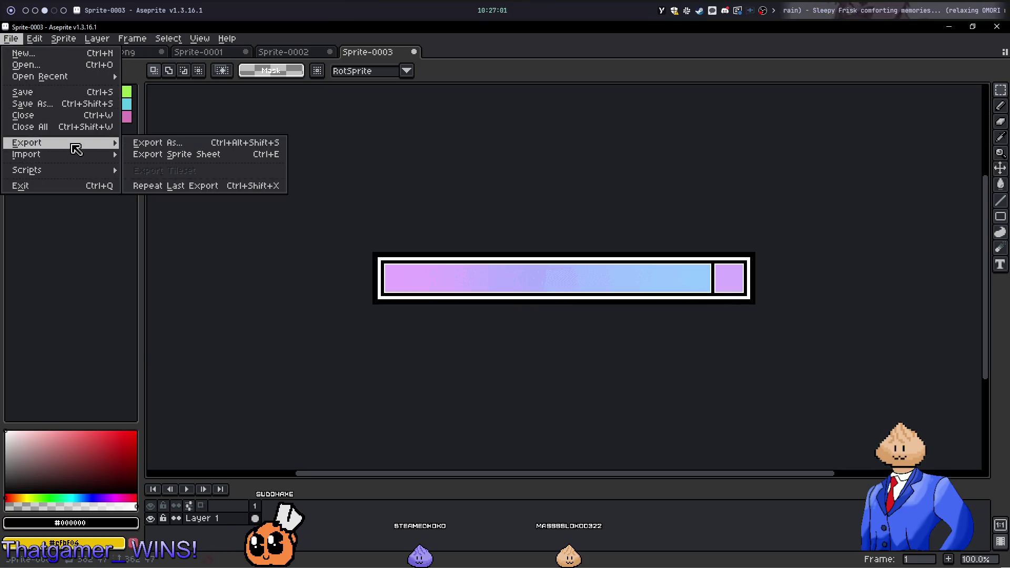
{"action": "left_click", "coordinate": [140, 142]}
{"action": "left_click", "coordinate": [11, 39]}
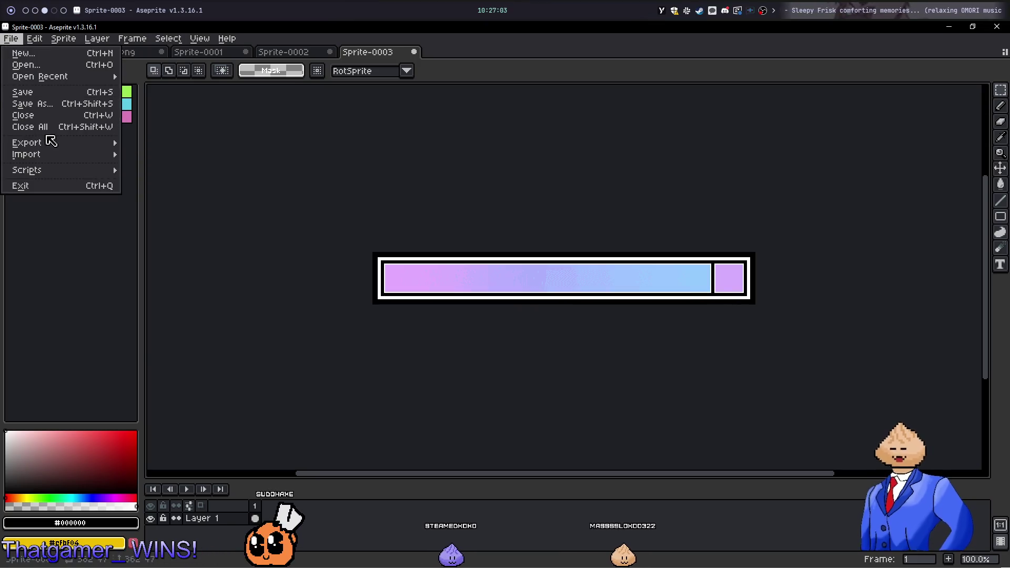
{"action": "mouse_move", "coordinate": [72, 143]}
{"action": "left_click", "coordinate": [169, 148]}
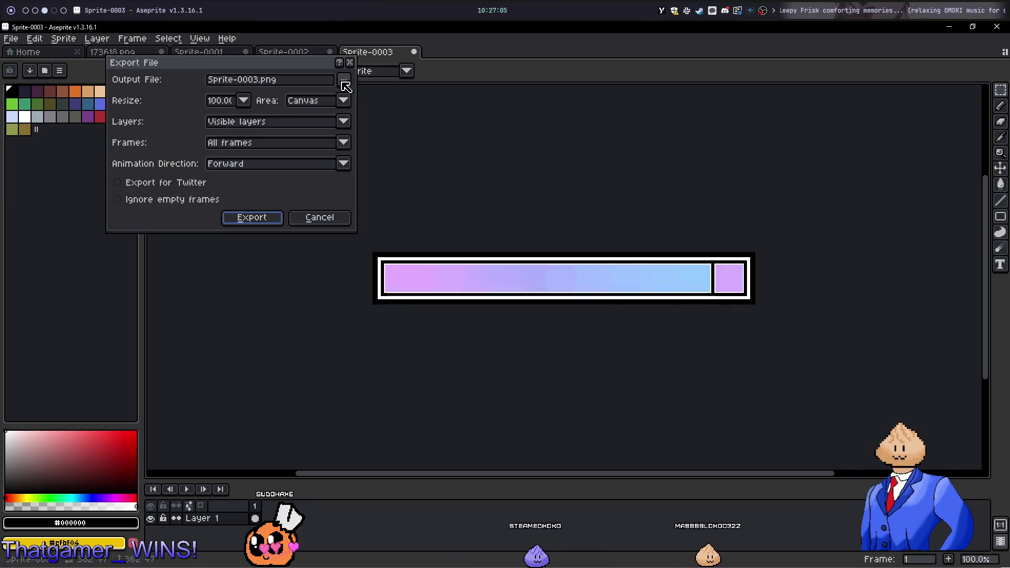
{"action": "left_click", "coordinate": [342, 82]}
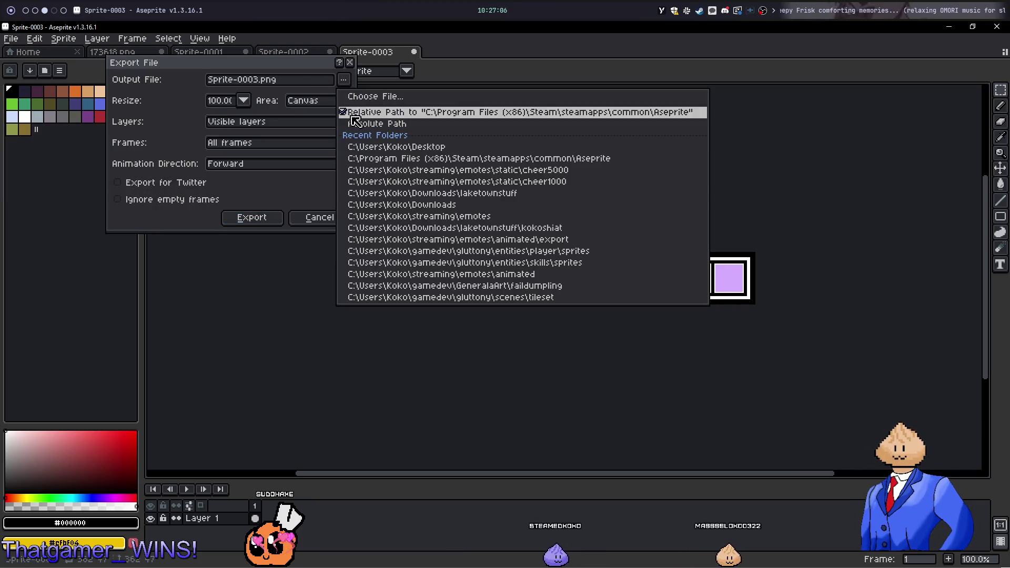
{"action": "left_click", "coordinate": [392, 148]}
{"action": "left_click", "coordinate": [263, 82]}
{"action": "key", "text": "BackSpace"}
{"action": "key", "text": "BackSpace"}
{"action": "key", "text": "BackSpace"}
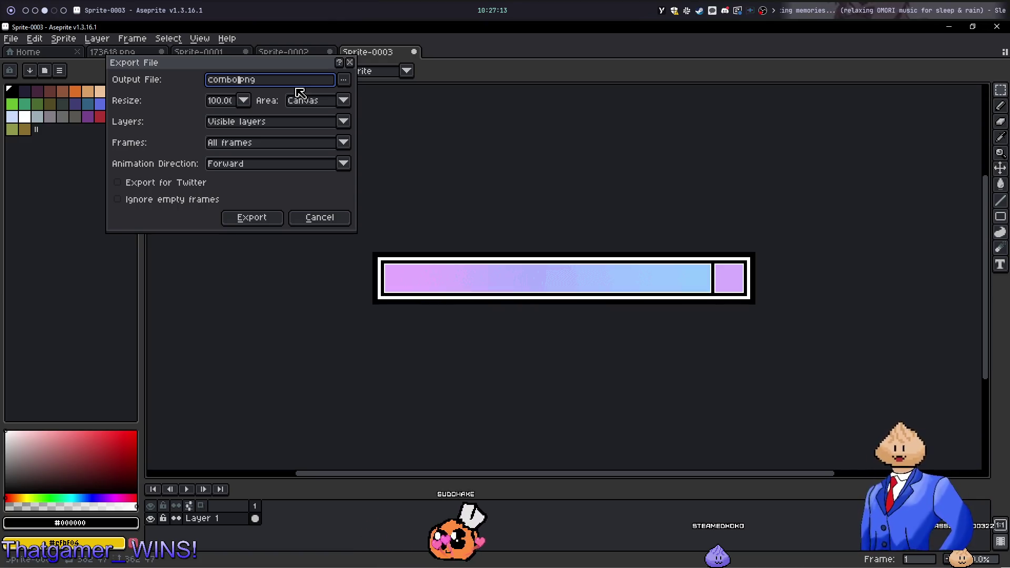
{"action": "key", "text": "Return"}
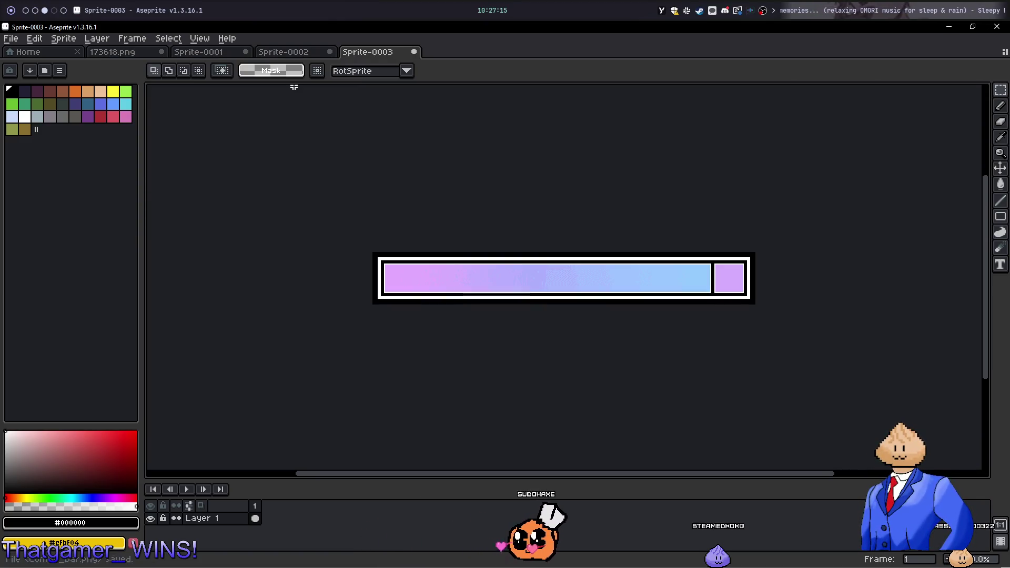
{"action": "key", "text": "super+1"}
{"action": "key", "text": "super+2"}
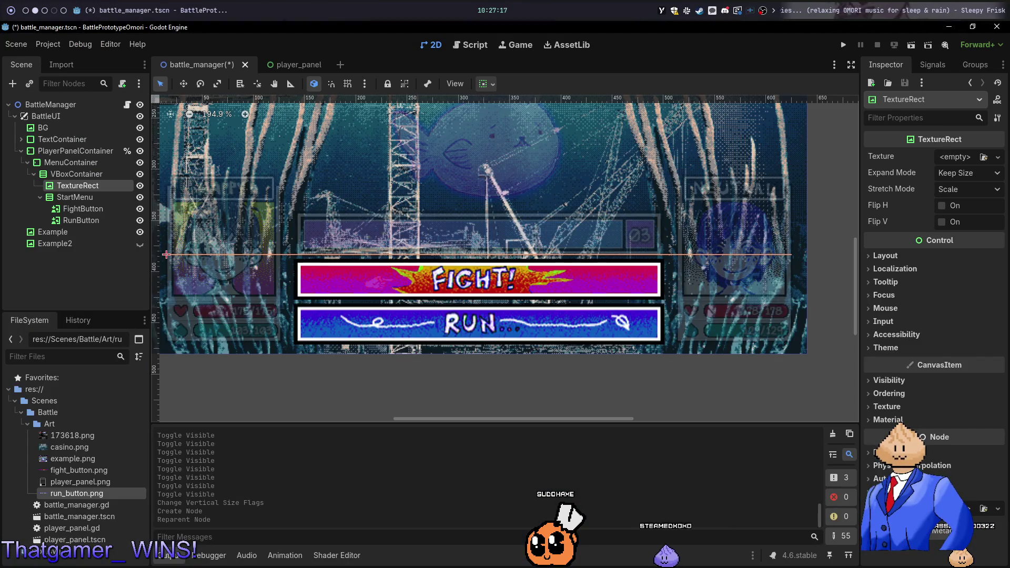
Copy combo_bar.png from the desktop into the project's Art folder
{"action": "left_click", "coordinate": [974, 26]}
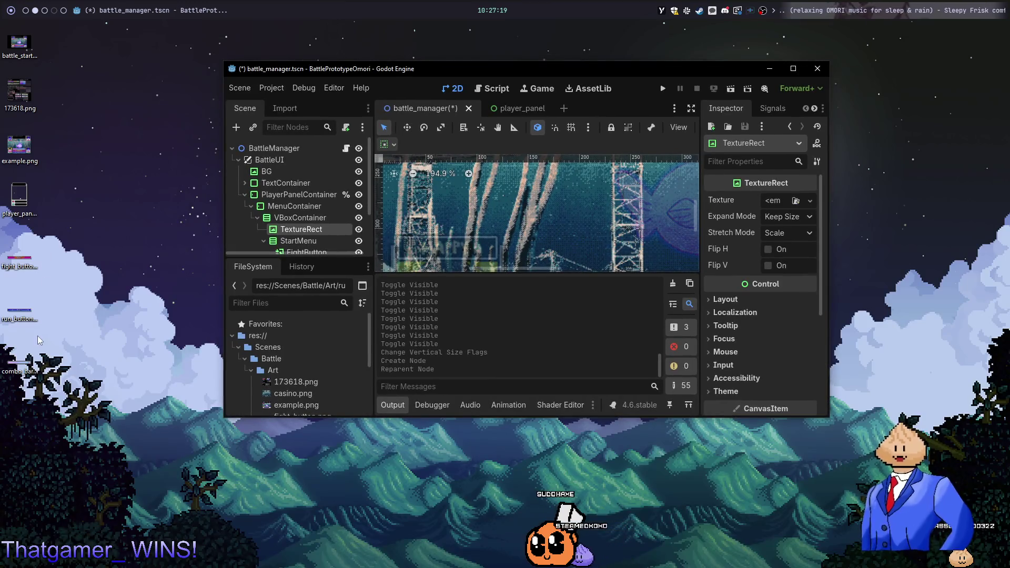
{"action": "left_click_drag", "start_coordinate": [29, 363], "coordinate": [277, 378]}
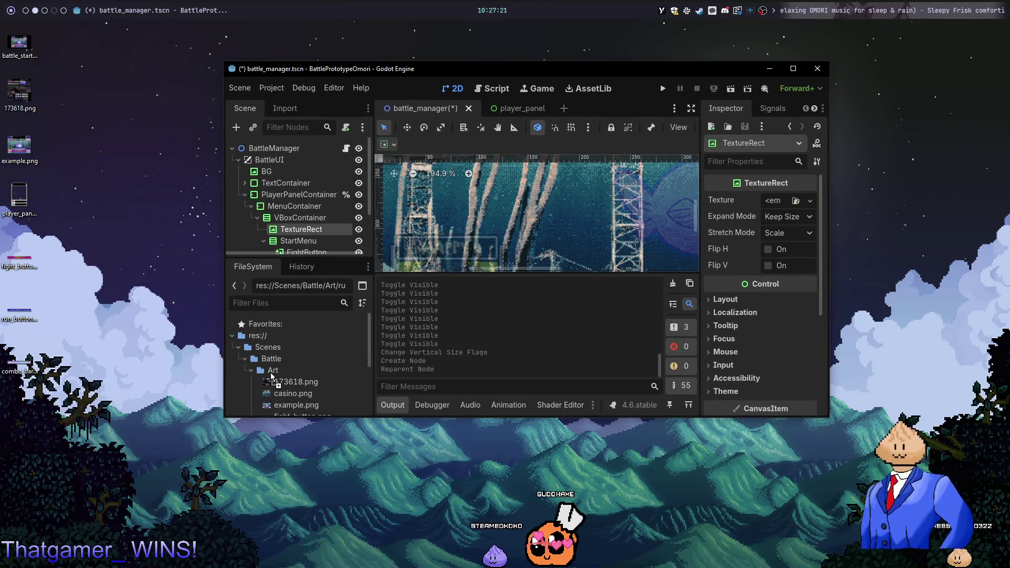
{"action": "left_click", "coordinate": [794, 73]}
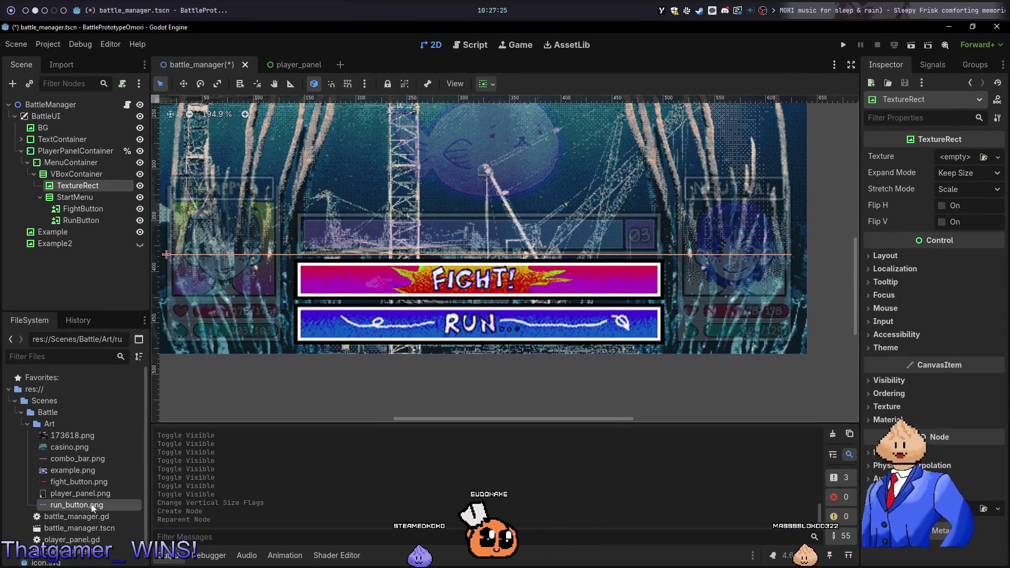
Assign combo_bar.png as the TextureRect's texture, keeping expand mode at Keep Size
{"action": "mouse_move", "coordinate": [88, 458]}
{"action": "left_mouse_down"}
{"action": "mouse_move", "coordinate": [789, 290]}
{"action": "mouse_move", "coordinate": [955, 156]}
{"action": "left_mouse_up"}
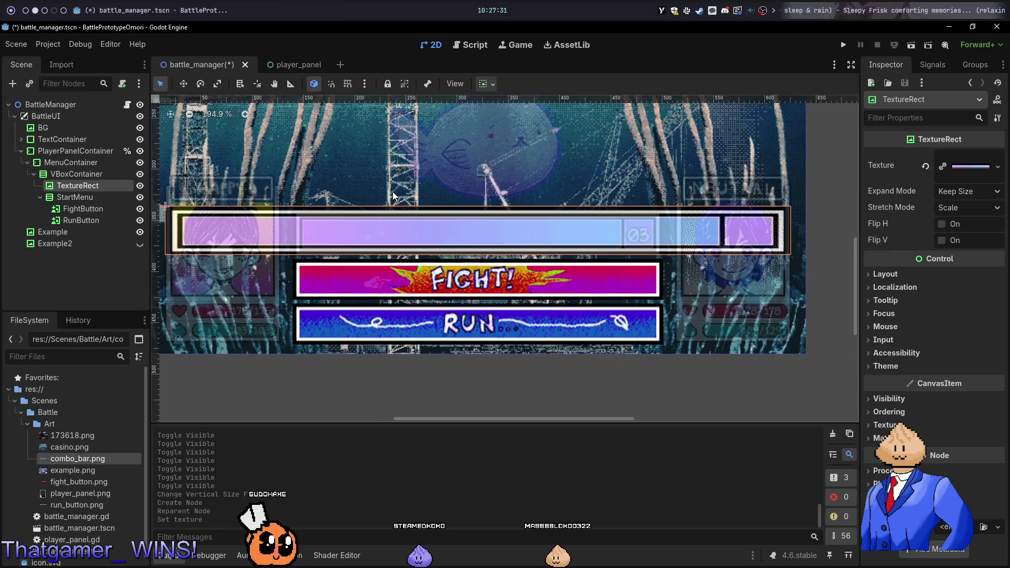
{"action": "scroll", "coordinate": [431, 175], "scroll_direction": "up", "scroll_amount": 3}
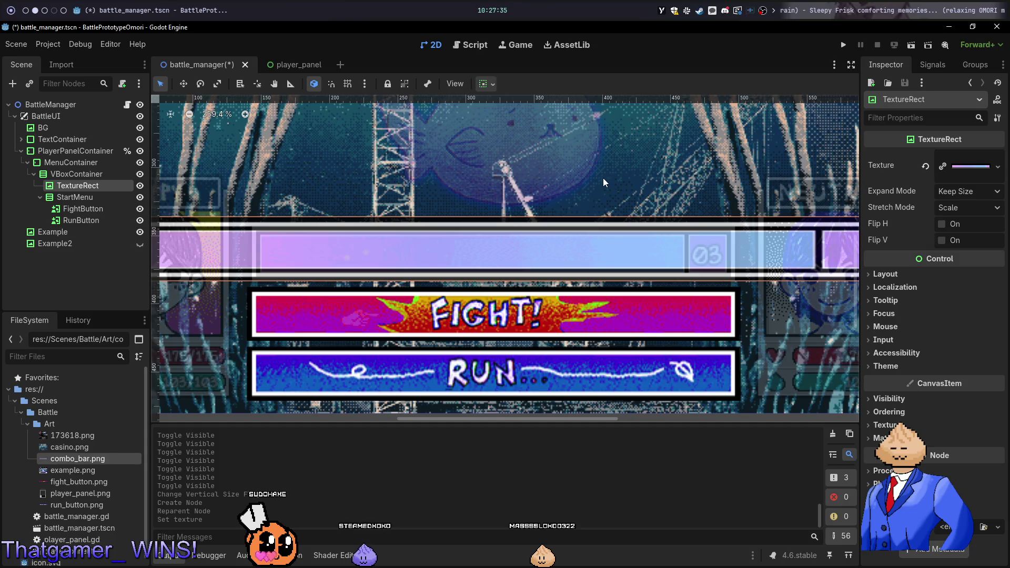
{"action": "left_click", "coordinate": [980, 194]}
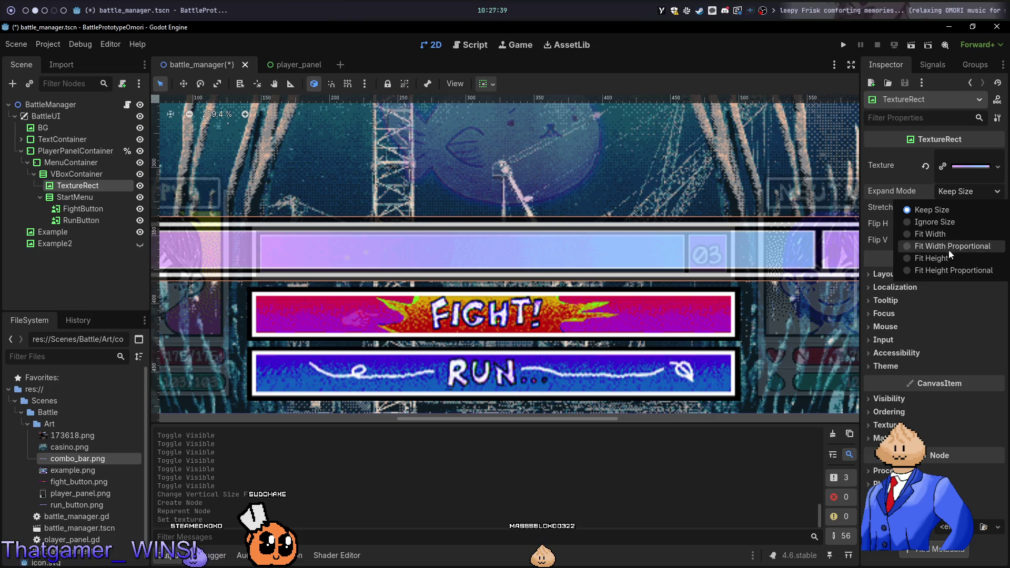
{"action": "left_click", "coordinate": [938, 212]}
{"action": "scroll", "coordinate": [676, 167], "scroll_direction": "down", "scroll_amount": 10}
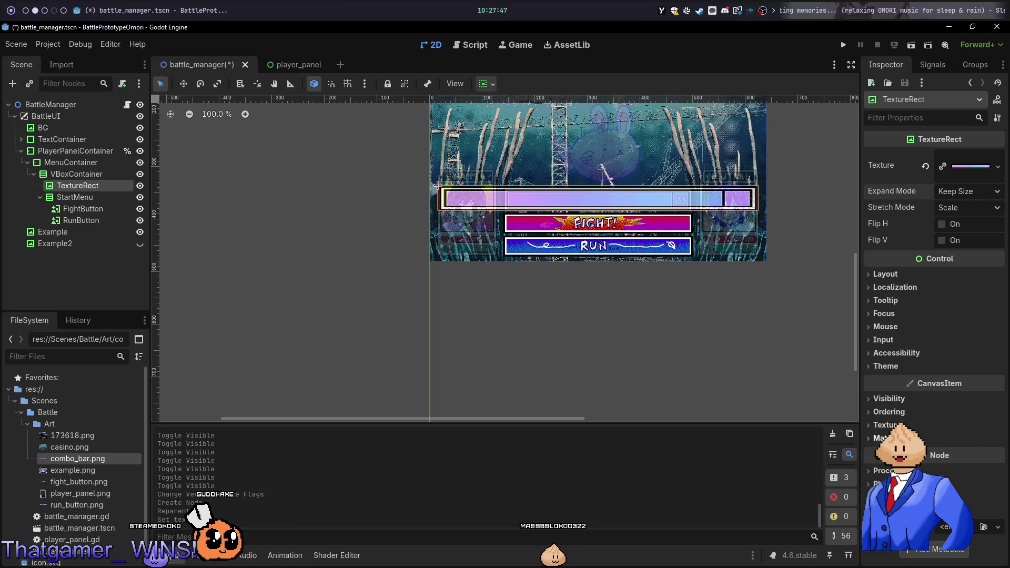
{"action": "left_click", "coordinate": [905, 400]}
{"action": "left_click", "coordinate": [903, 401]}
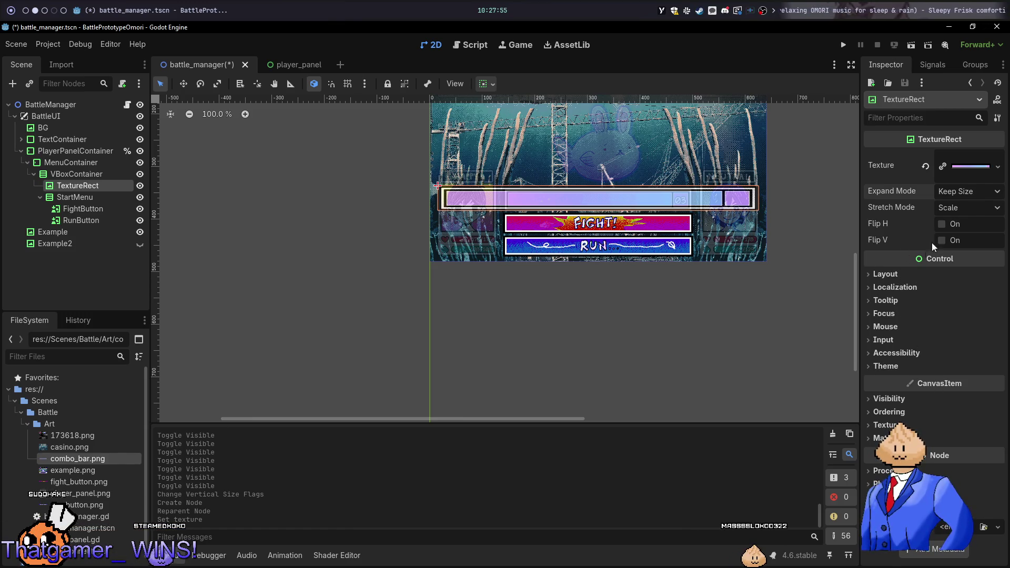
{"action": "left_click", "coordinate": [971, 204]}
{"action": "left_click", "coordinate": [964, 216]}
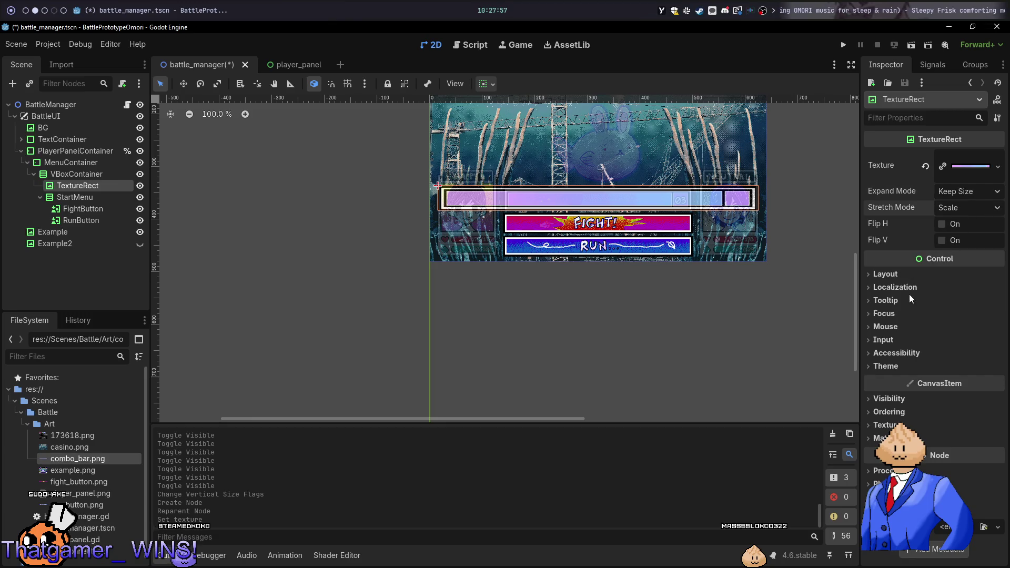
{"action": "left_click", "coordinate": [886, 274]}
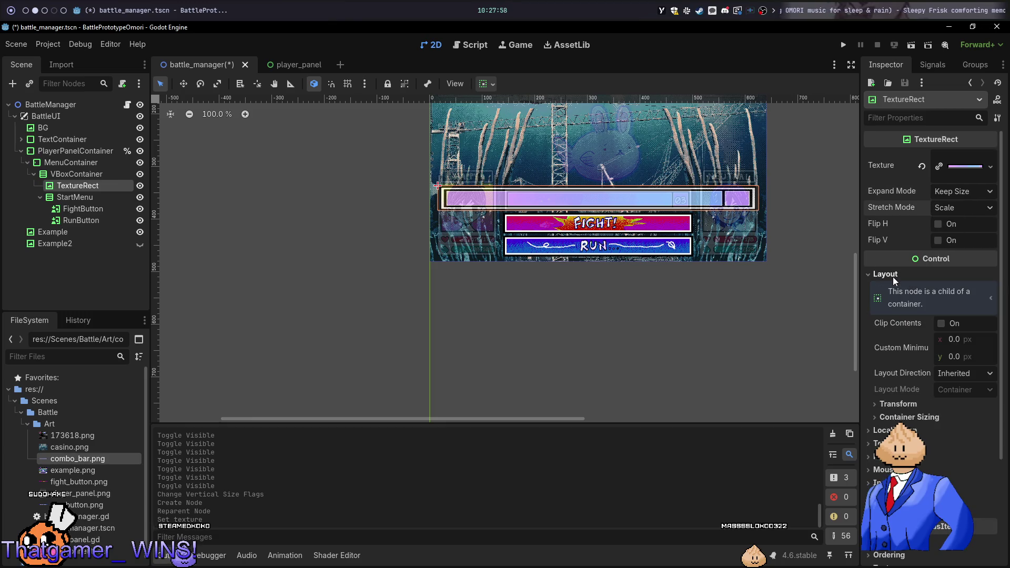
{"action": "left_click", "coordinate": [913, 407]}
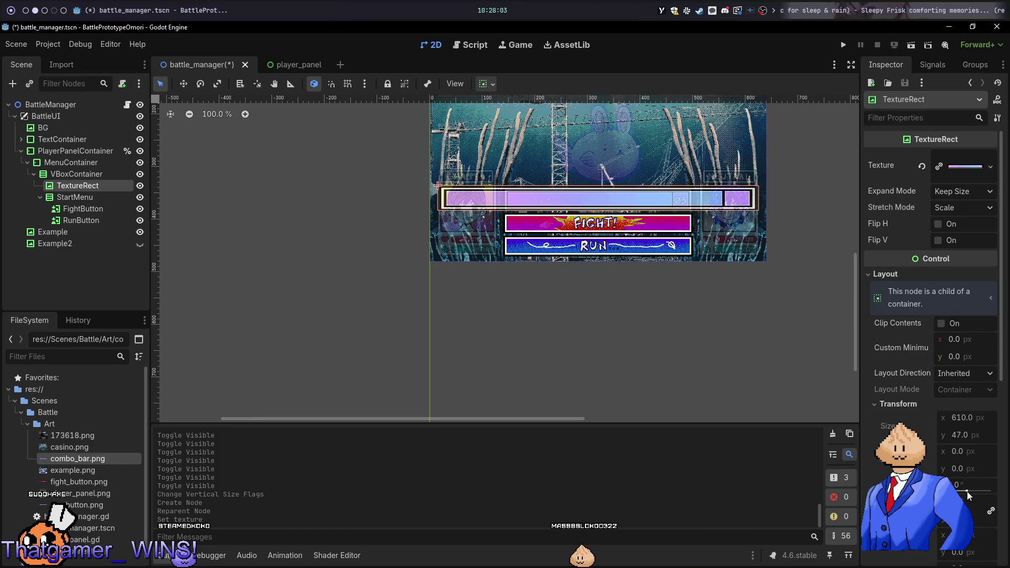
{"action": "scroll", "coordinate": [884, 389], "scroll_direction": "down", "scroll_amount": 1}
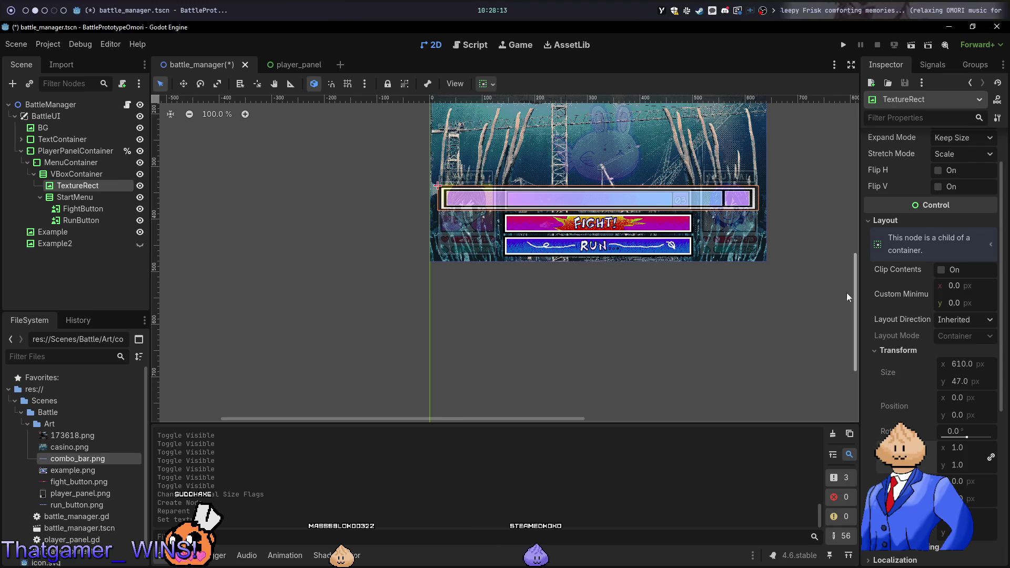
{"action": "scroll", "coordinate": [873, 150], "scroll_direction": "up", "scroll_amount": 2}
{"action": "left_click", "coordinate": [966, 193]}
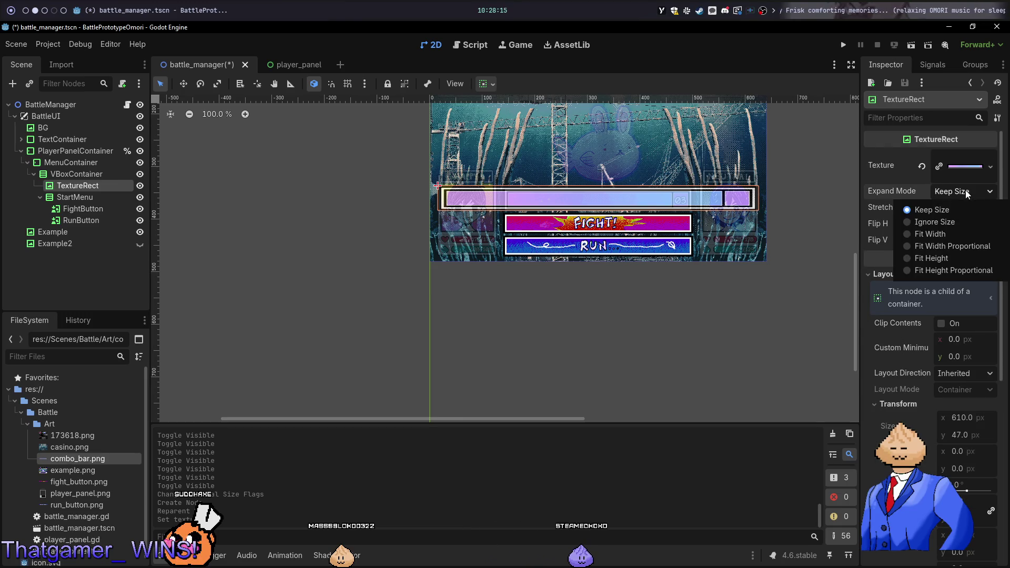
{"action": "left_click", "coordinate": [951, 247]}
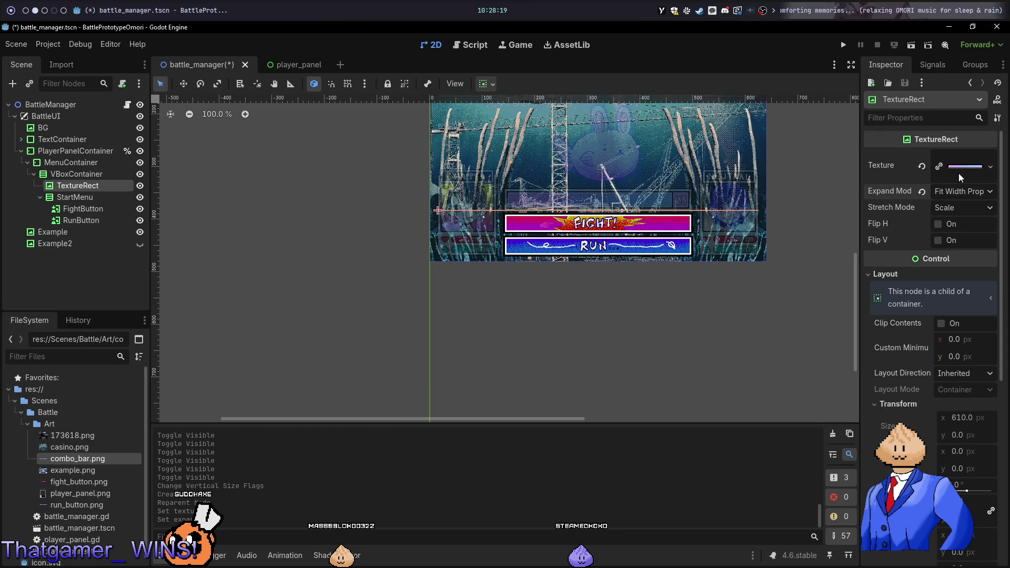
{"action": "left_click", "coordinate": [964, 192]}
{"action": "left_click", "coordinate": [928, 206]}
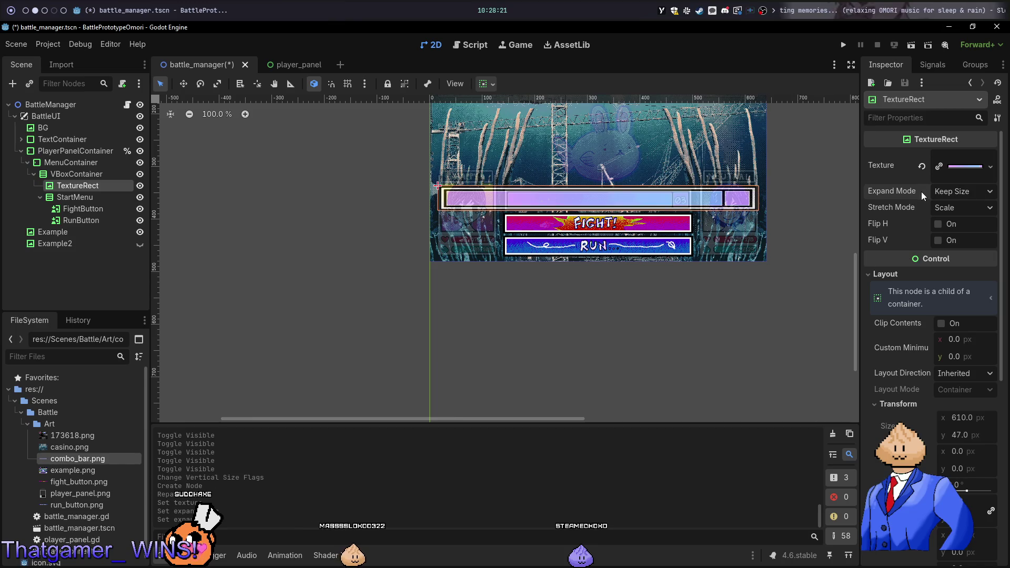
{"action": "scroll", "coordinate": [961, 422], "scroll_direction": "down", "scroll_amount": 2}
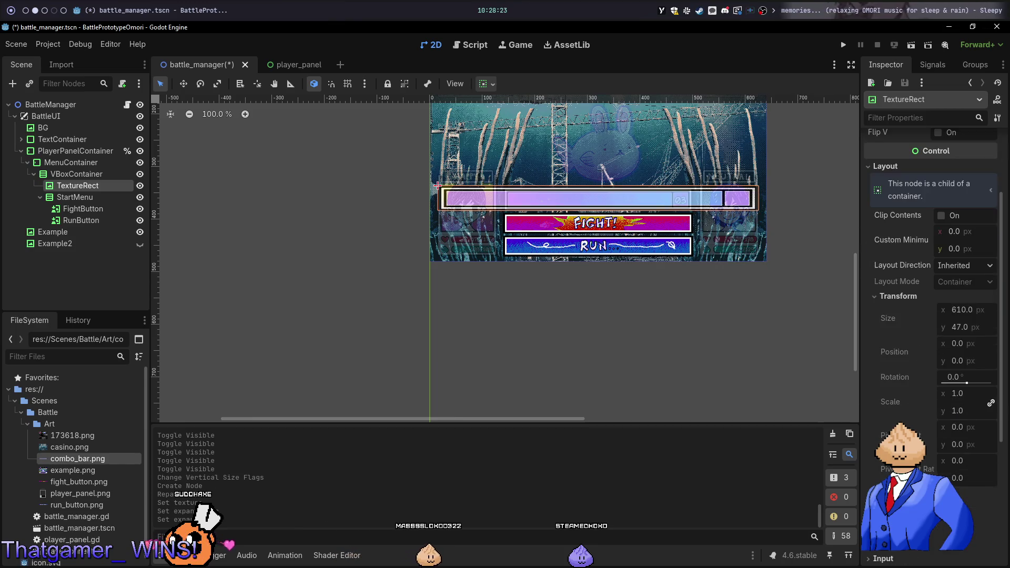
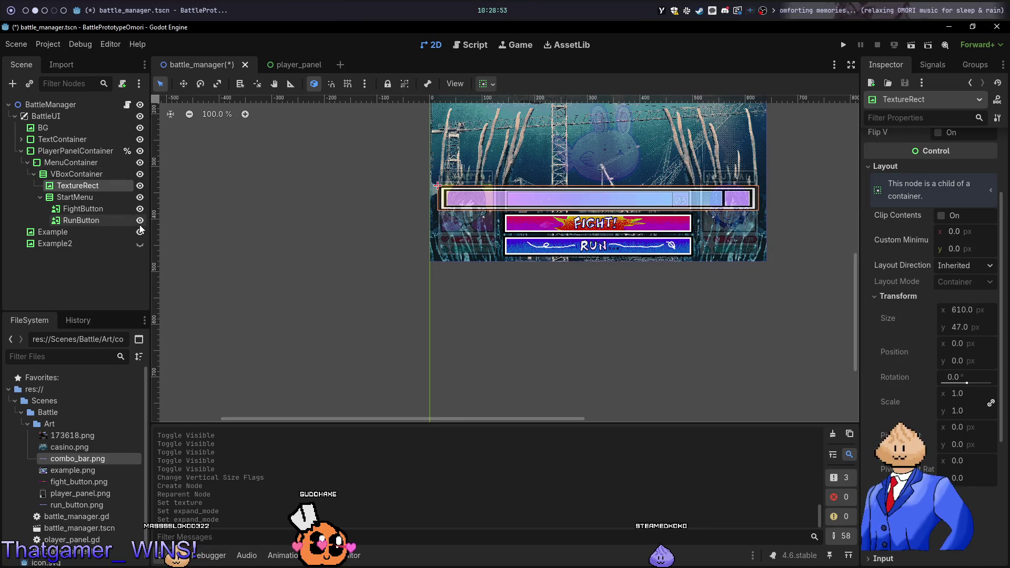
Inspect the energy meters on the 173618.png sprite sheet in the sprite editor
{"action": "key", "text": "super+3"}
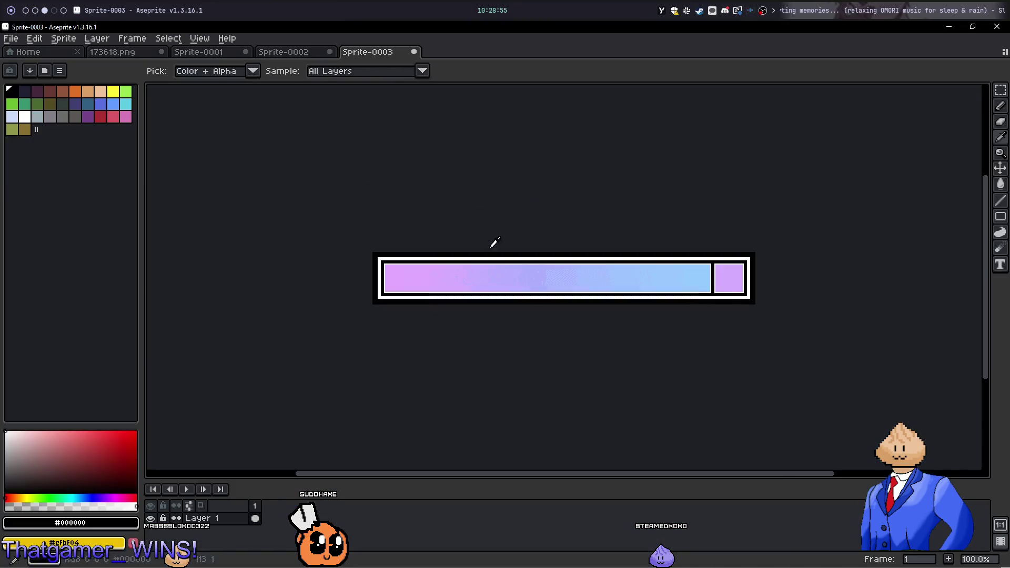
{"action": "key", "text": "m"}
{"action": "left_click", "coordinate": [200, 55]}
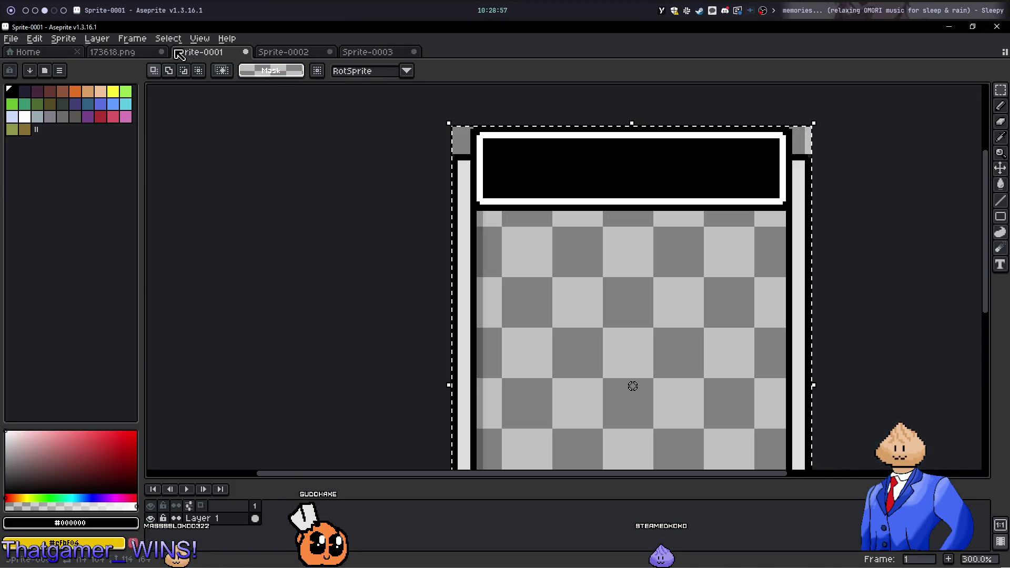
{"action": "key", "text": "ctrl+Tab"}
{"action": "key", "text": "ctrl+Tab"}
{"action": "key", "text": "ctrl+Tab"}
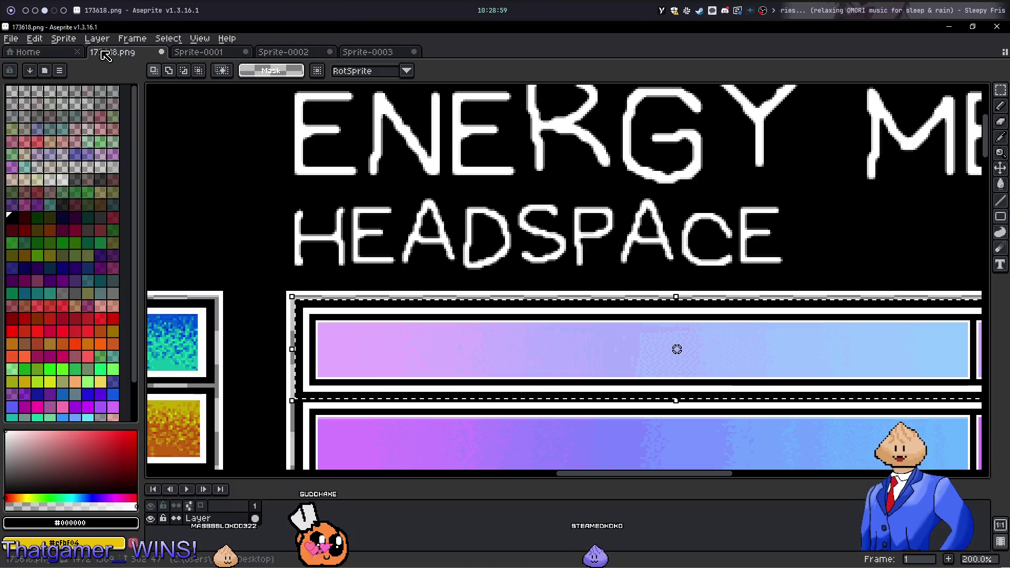
{"action": "scroll", "coordinate": [521, 237], "scroll_direction": "down", "scroll_amount": 5}
{"action": "scroll", "coordinate": [522, 237], "scroll_direction": "up", "scroll_amount": 6}
{"action": "mouse_move", "coordinate": [518, 240]}
{"action": "left_mouse_down"}
{"action": "mouse_move", "coordinate": [726, 233]}
{"action": "mouse_move", "coordinate": [773, 218]}
{"action": "left_mouse_up"}
{"action": "scroll", "coordinate": [626, 270], "scroll_direction": "down", "scroll_amount": 2}
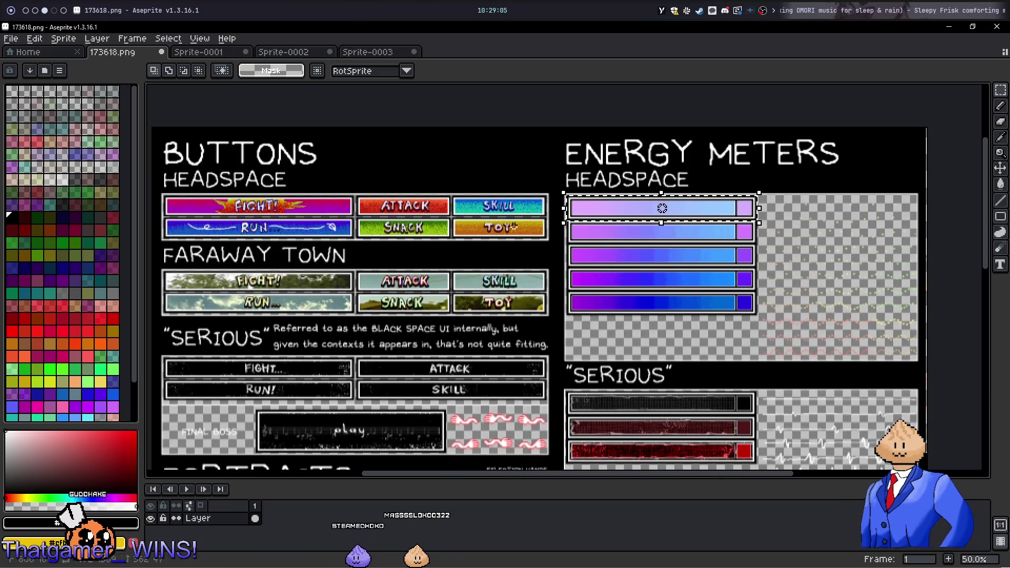
Set FightButton's horizontal container sizing to Shrink Center beneath the energy bar
{"action": "key", "text": "super+2"}
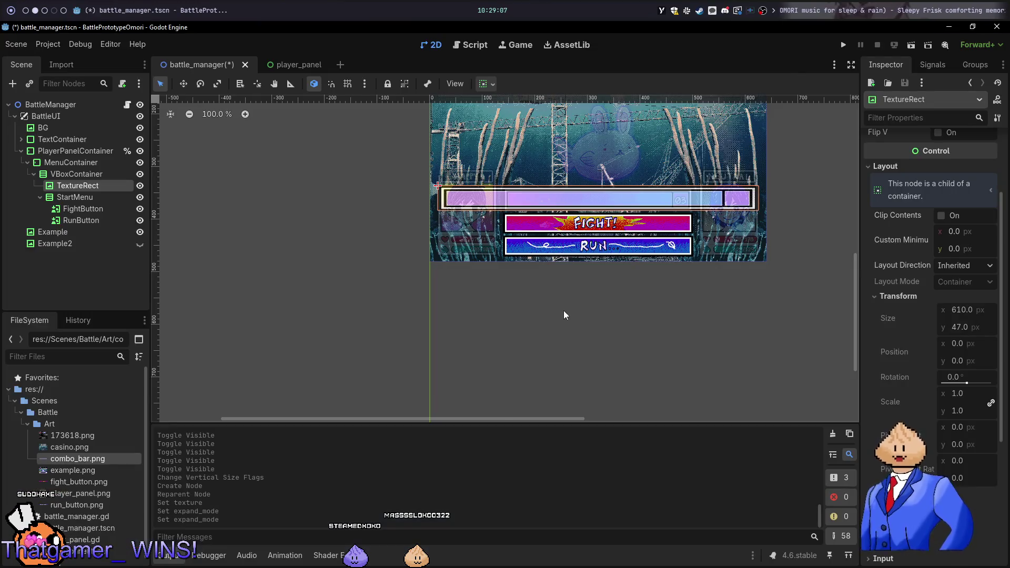
{"action": "scroll", "coordinate": [604, 289], "scroll_direction": "up", "scroll_amount": 5}
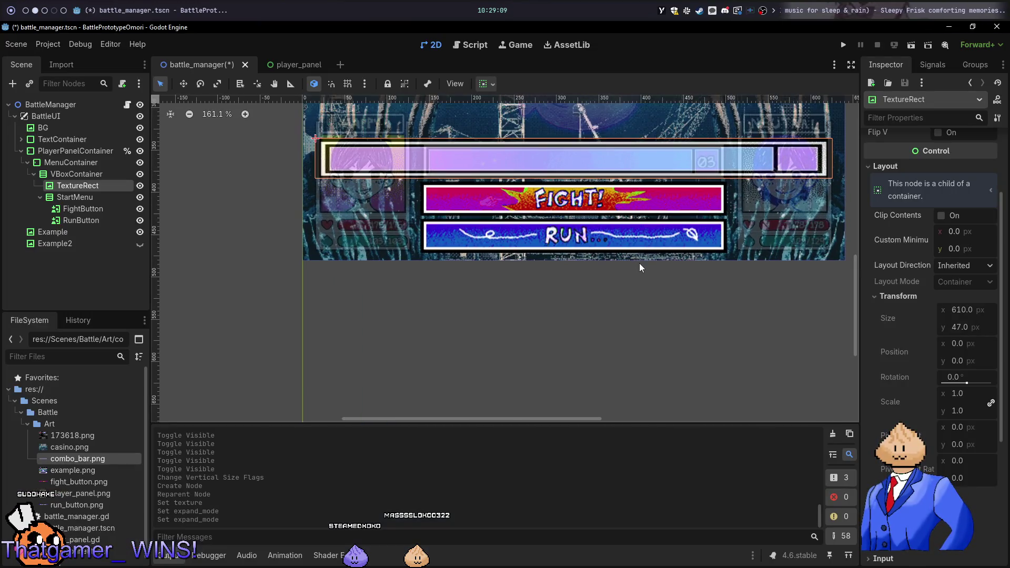
{"action": "left_click_drag", "start_coordinate": [648, 303], "coordinate": [650, 376]}
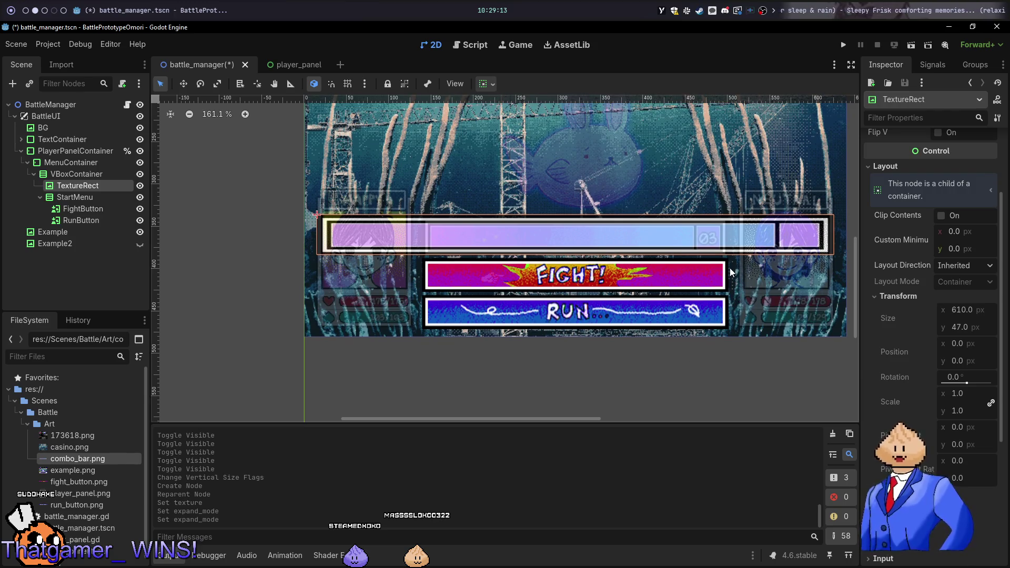
{"action": "key", "text": "super+3"}
{"action": "key", "text": "super+Right"}
{"action": "key", "text": "super+Left"}
{"action": "key", "text": "super+Left"}
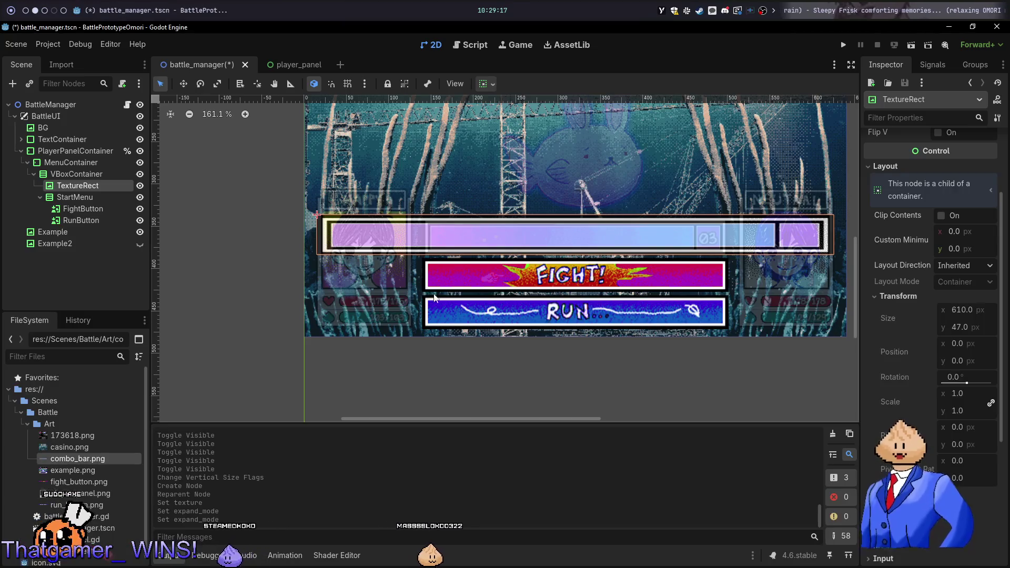
{"action": "left_click", "coordinate": [86, 208]}
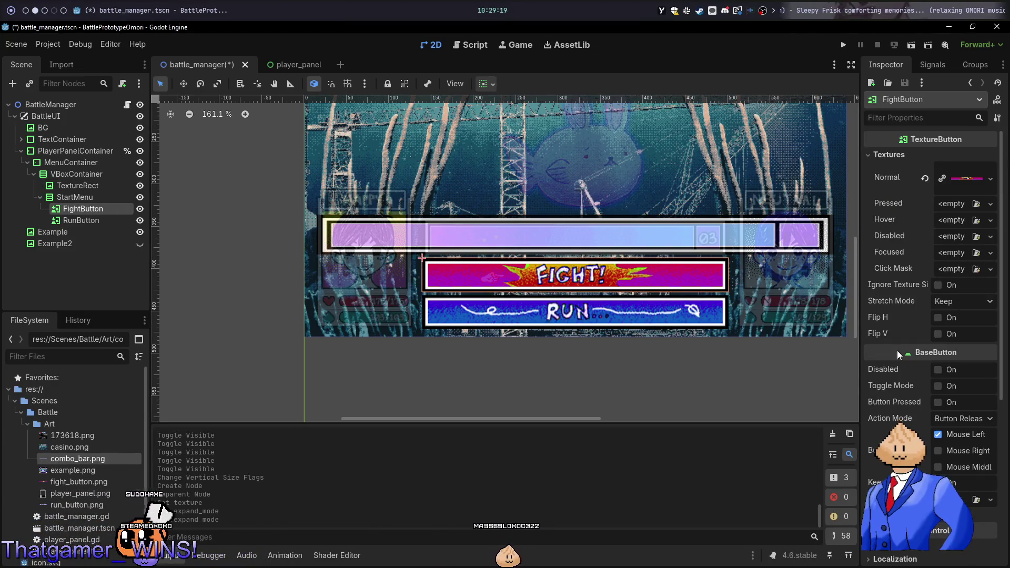
{"action": "scroll", "coordinate": [897, 350], "scroll_direction": "down", "scroll_amount": 5}
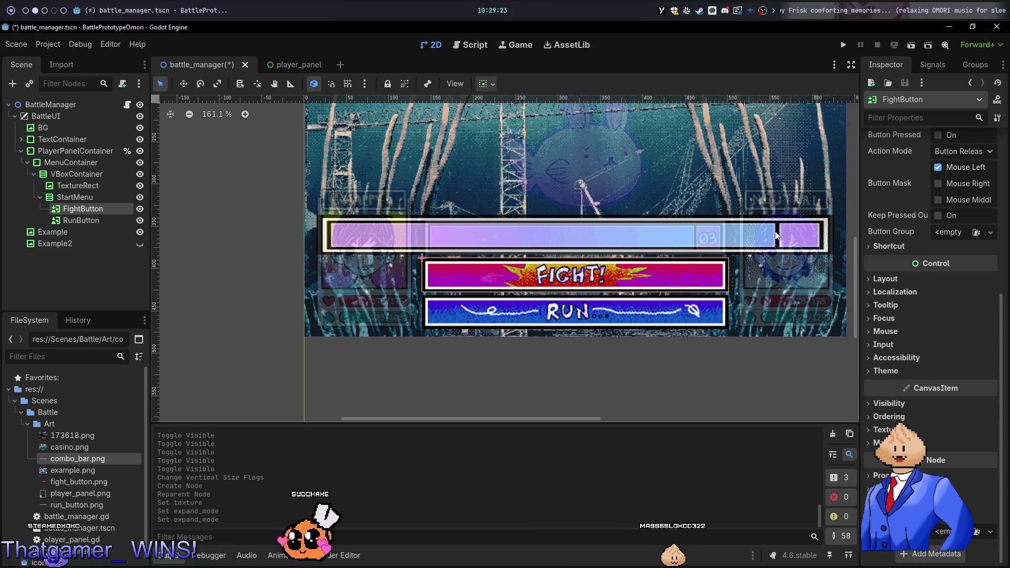
{"action": "key", "text": "alt+Tab"}
{"action": "key", "text": "alt+Tab"}
{"action": "key", "text": "alt+Tab"}
{"action": "key", "text": "alt+Tab"}
{"action": "key", "text": "alt+Tab"}
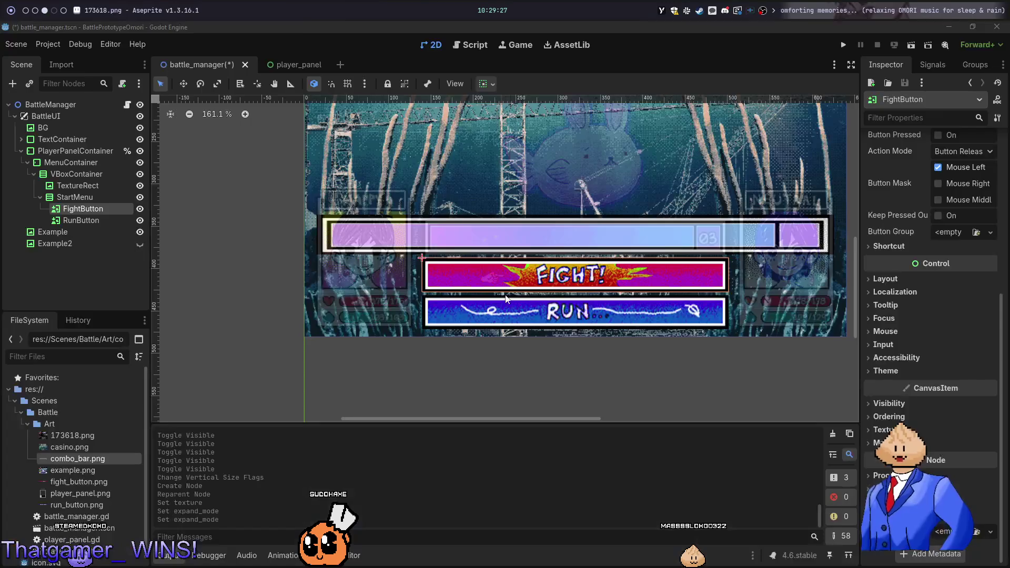
{"action": "left_click", "coordinate": [492, 85]}
{"action": "left_click", "coordinate": [510, 122]}
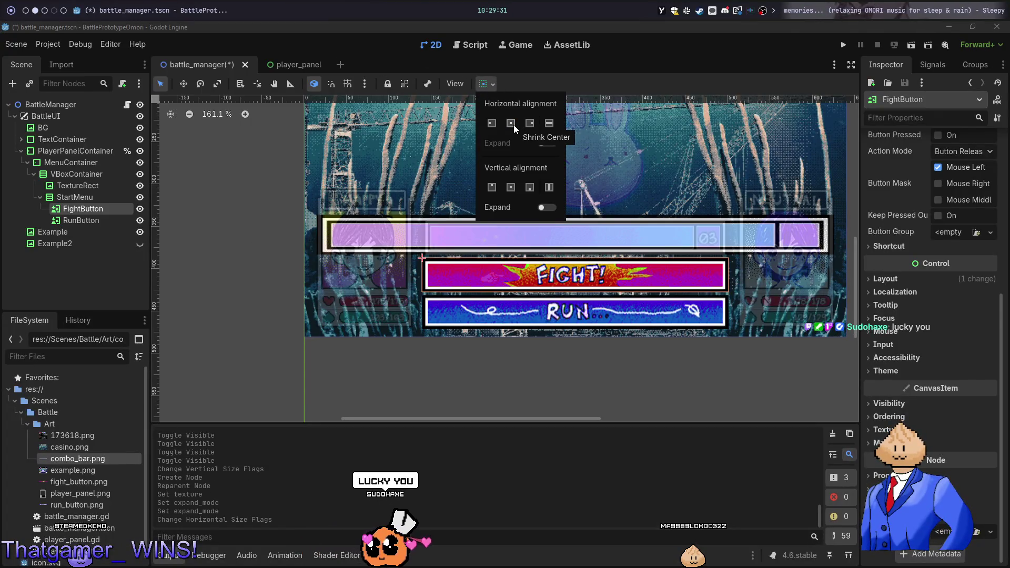
Try vertical sizing options on FightButton, then undo them
{"action": "left_click", "coordinate": [510, 187]}
{"action": "left_click", "coordinate": [531, 187]}
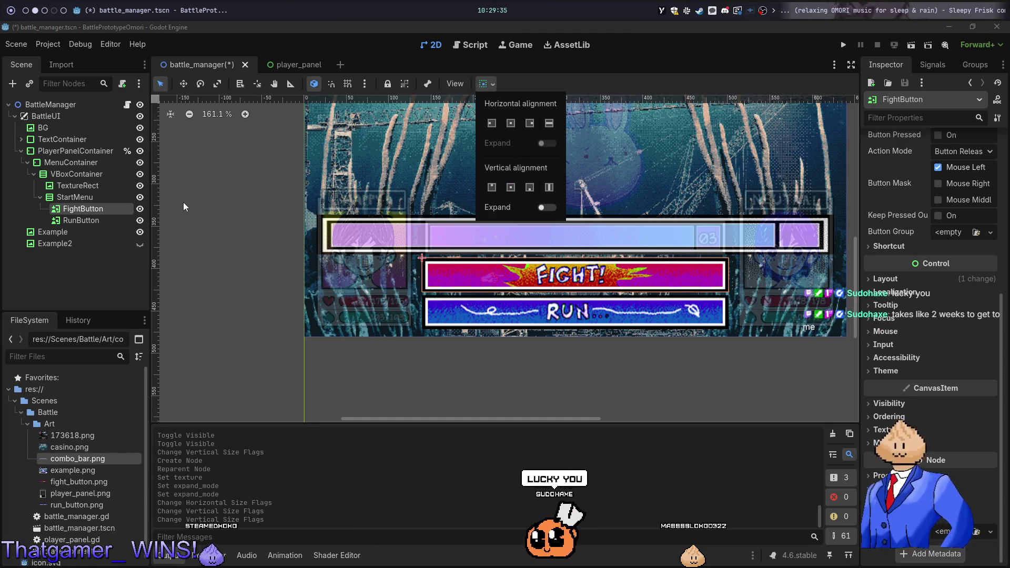
{"action": "key", "text": "ctrl+z"}
{"action": "key", "text": "ctrl+z"}
{"action": "key", "text": "ctrl+z"}
Try Shrink Center and full-width horizontal sizing on the TextureRect energy bar
{"action": "left_click", "coordinate": [92, 189]}
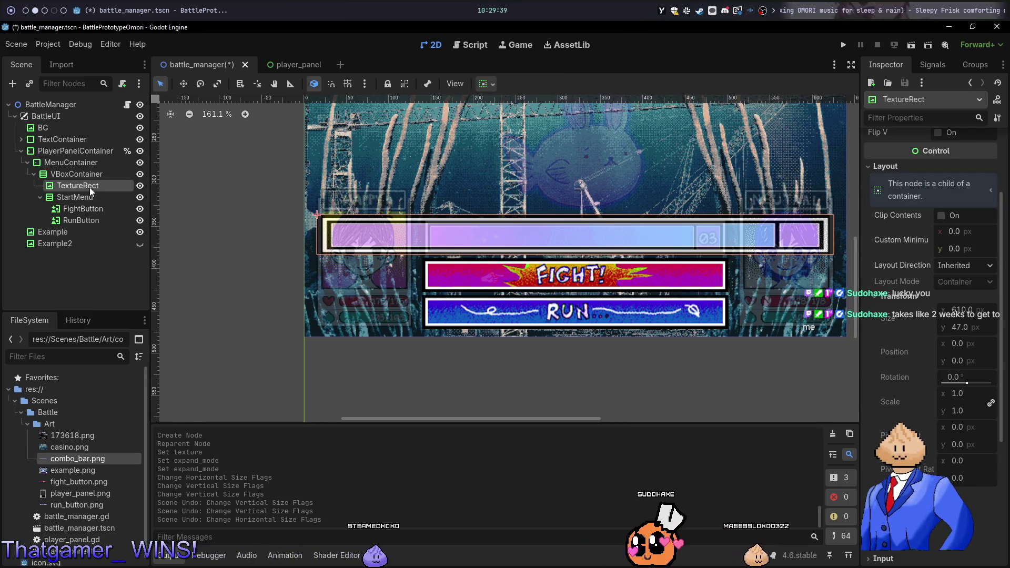
{"action": "left_click", "coordinate": [486, 84]}
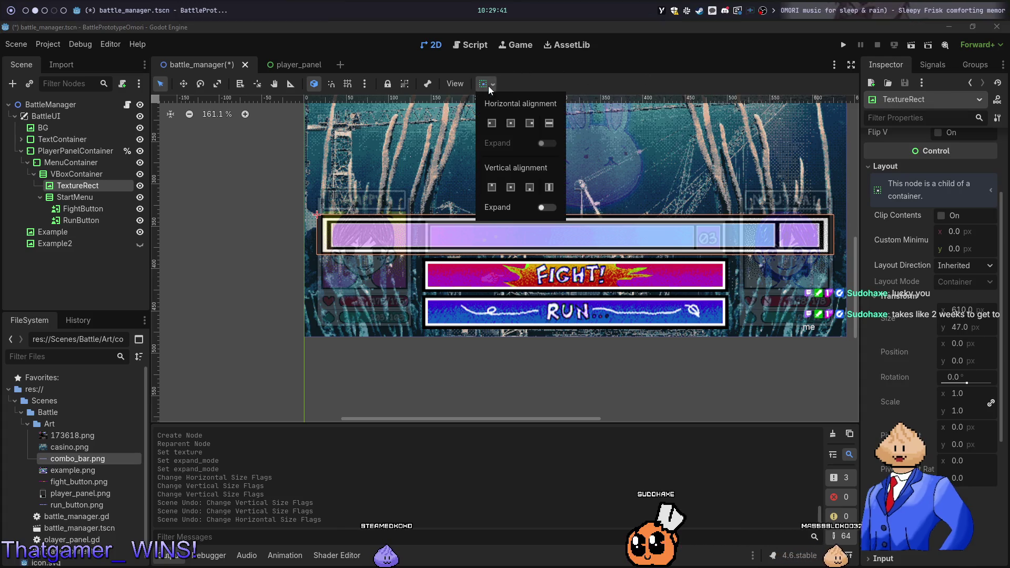
{"action": "left_click", "coordinate": [510, 124]}
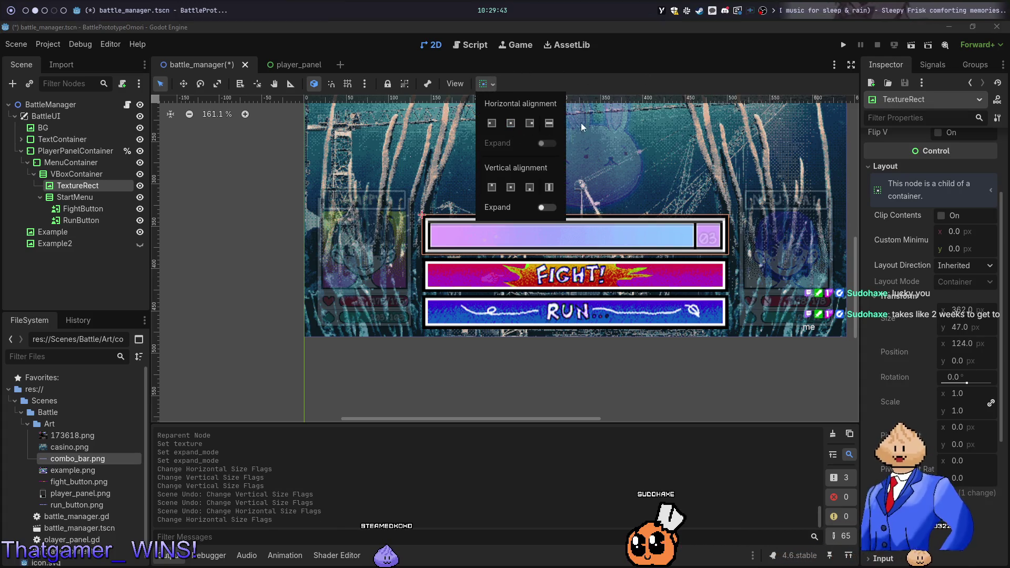
{"action": "scroll", "coordinate": [598, 263], "scroll_direction": "up", "scroll_amount": 5}
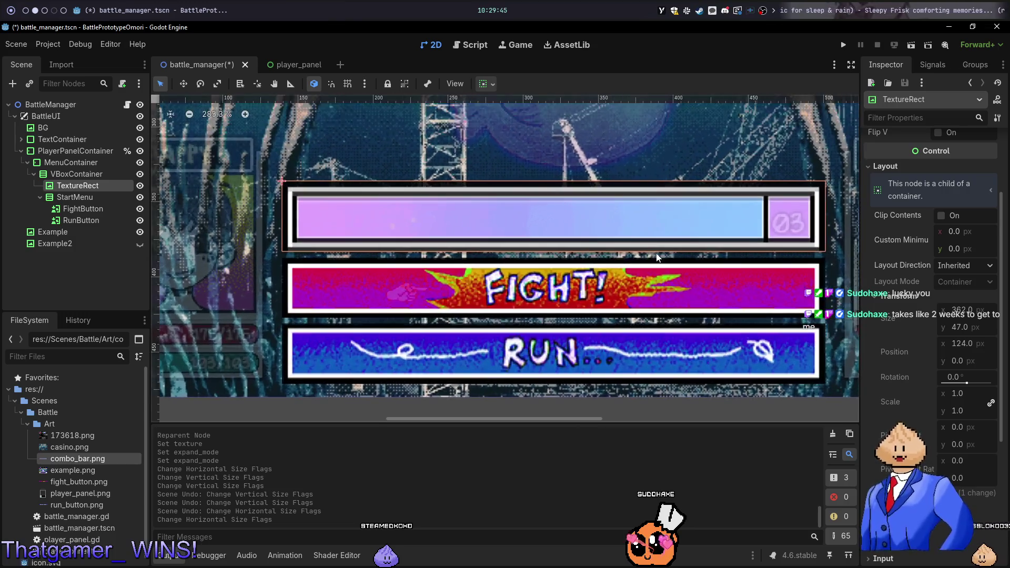
{"action": "scroll", "coordinate": [689, 242], "scroll_direction": "up", "scroll_amount": 2}
{"action": "scroll", "coordinate": [705, 239], "scroll_direction": "right", "scroll_amount": 2}
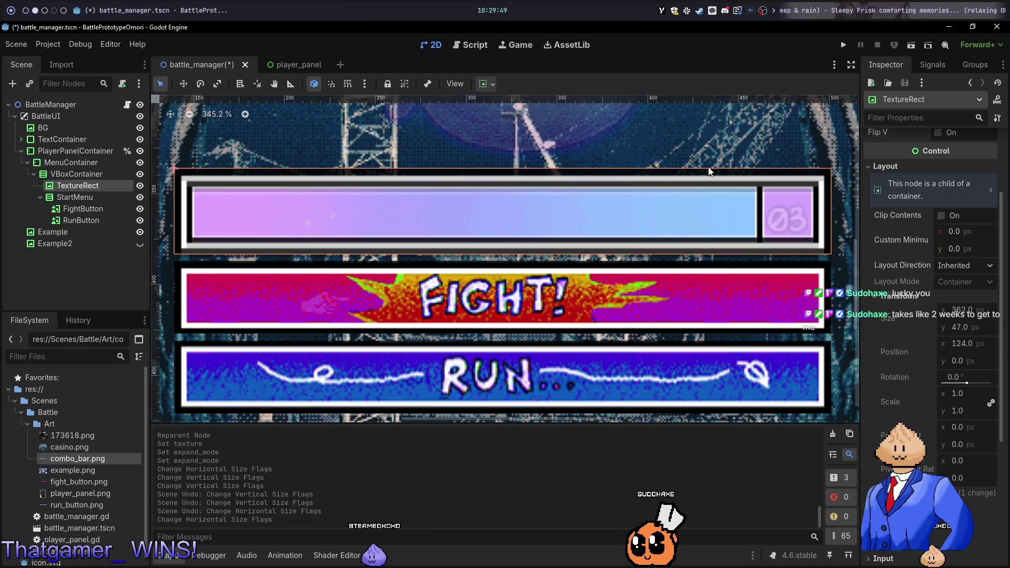
{"action": "scroll", "coordinate": [869, 248], "scroll_direction": "up", "scroll_amount": 2}
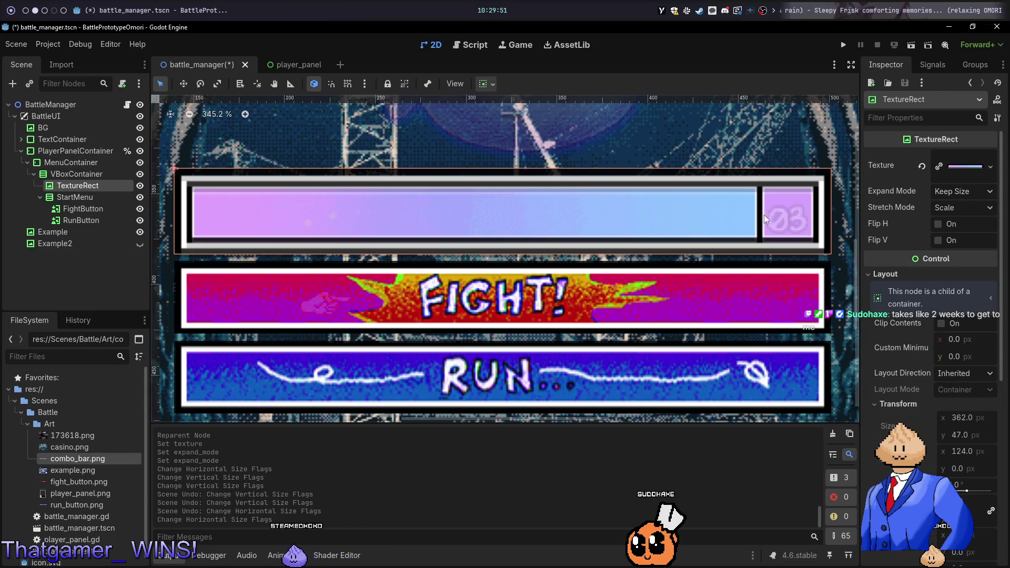
{"action": "left_click", "coordinate": [484, 85]}
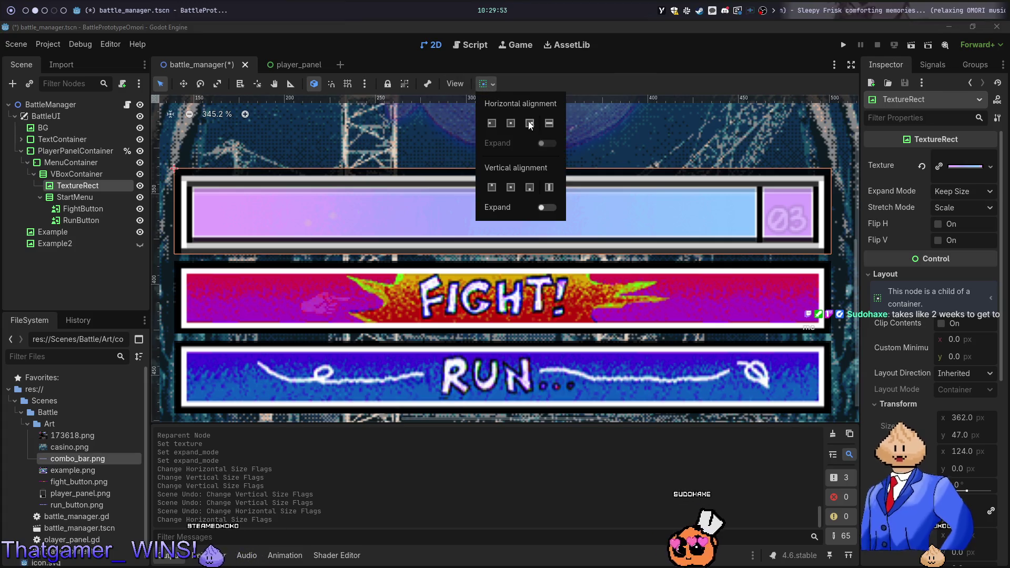
{"action": "left_click", "coordinate": [548, 123]}
{"action": "scroll", "coordinate": [778, 268], "scroll_direction": "down", "scroll_amount": 4}
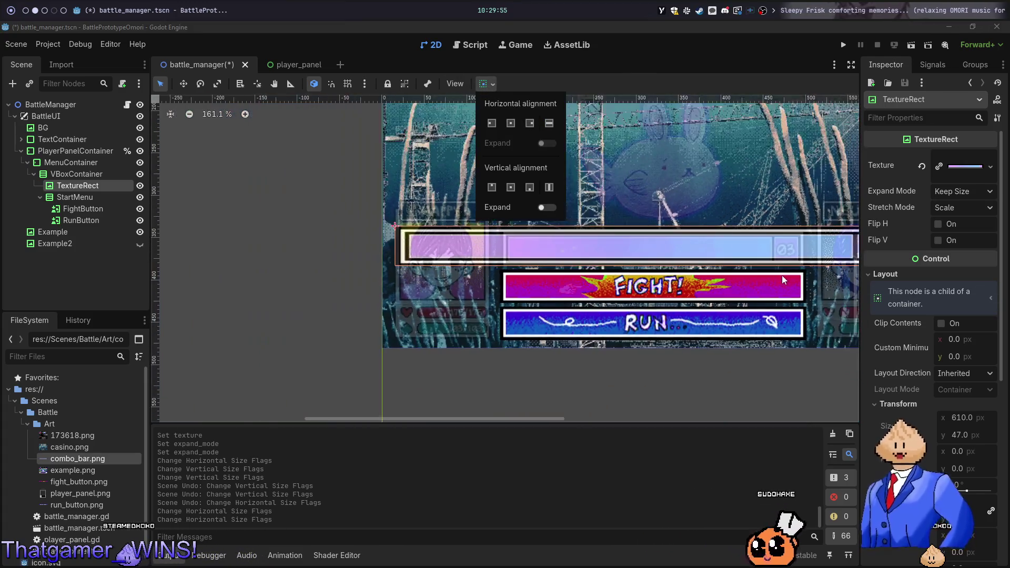
{"action": "left_click", "coordinate": [730, 240]}
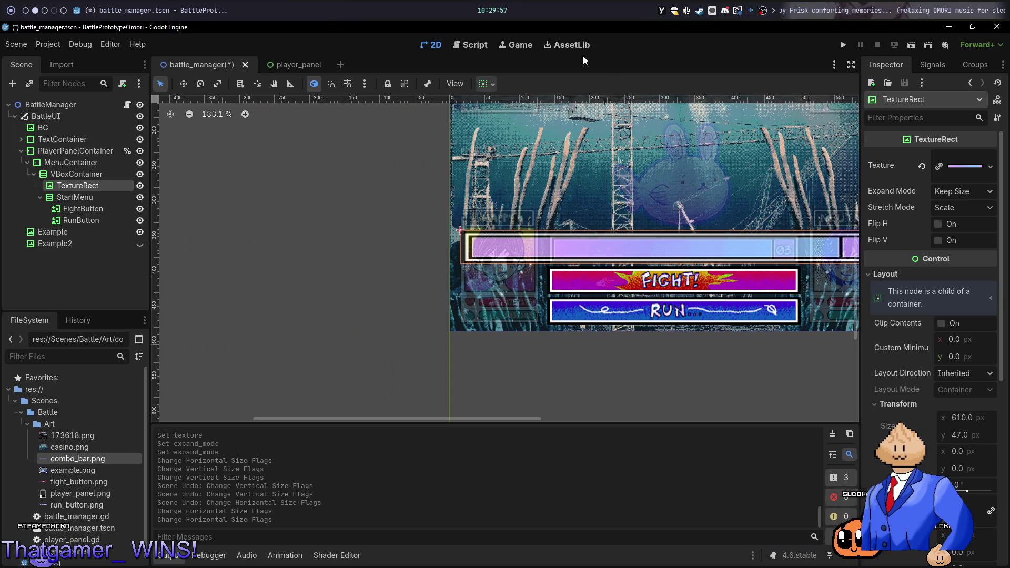
Settle the energy bar on Shrink Center, 362 px wide and centred above the buttons
{"action": "left_click", "coordinate": [486, 84]}
{"action": "left_click", "coordinate": [510, 123]}
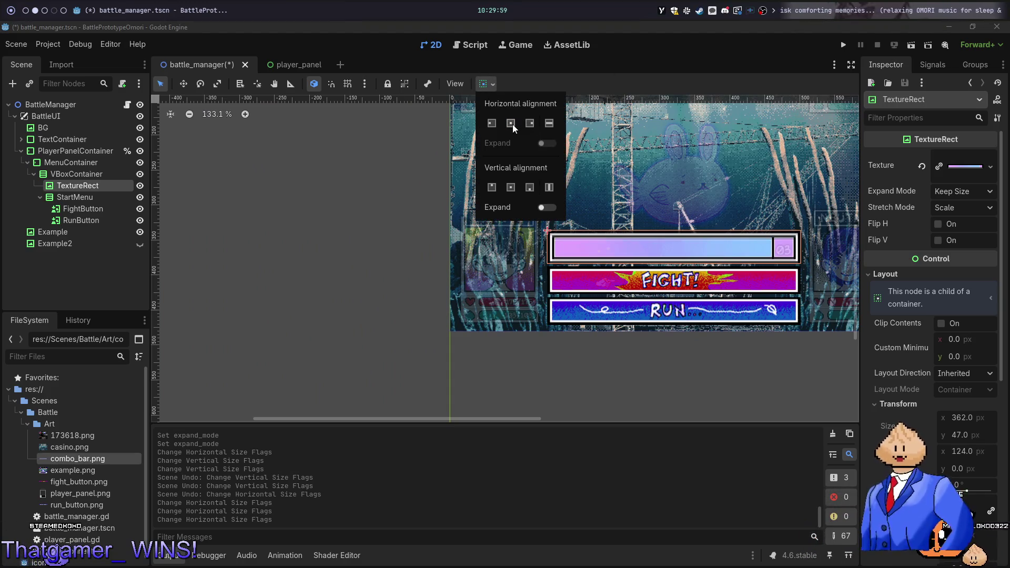
{"action": "left_click", "coordinate": [651, 210]}
{"action": "scroll", "coordinate": [717, 278], "scroll_direction": "up", "scroll_amount": 9}
{"action": "scroll", "coordinate": [717, 279], "scroll_direction": "up", "scroll_amount": 1}
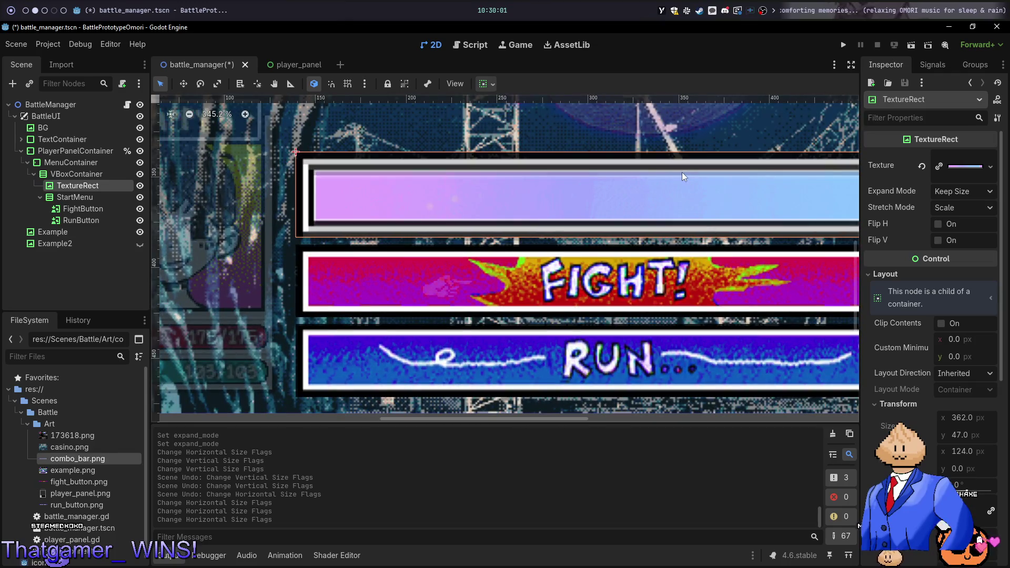
{"action": "scroll", "coordinate": [675, 168], "scroll_direction": "up", "scroll_amount": 3}
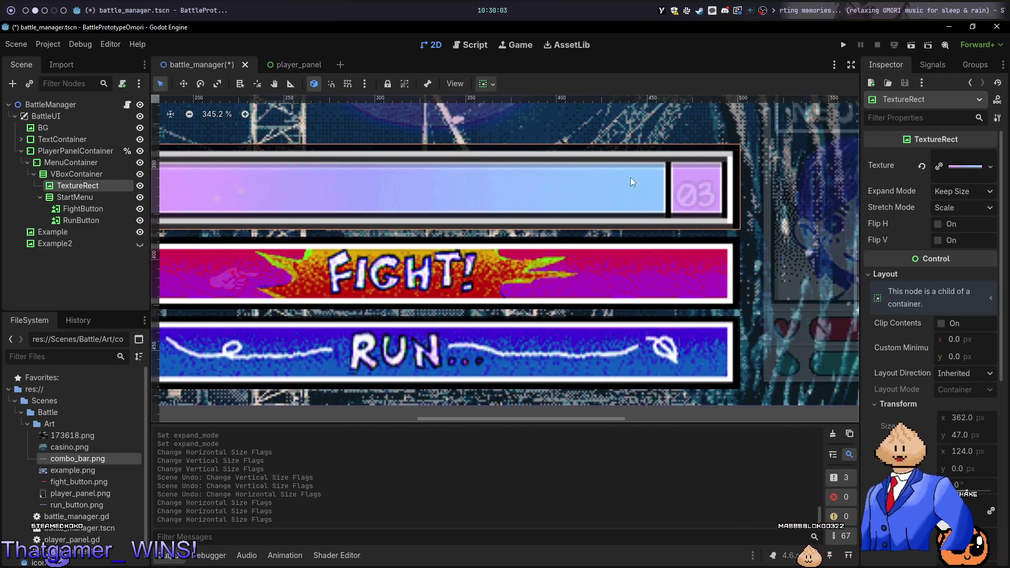
{"action": "scroll", "coordinate": [694, 184], "scroll_direction": "up", "scroll_amount": 8}
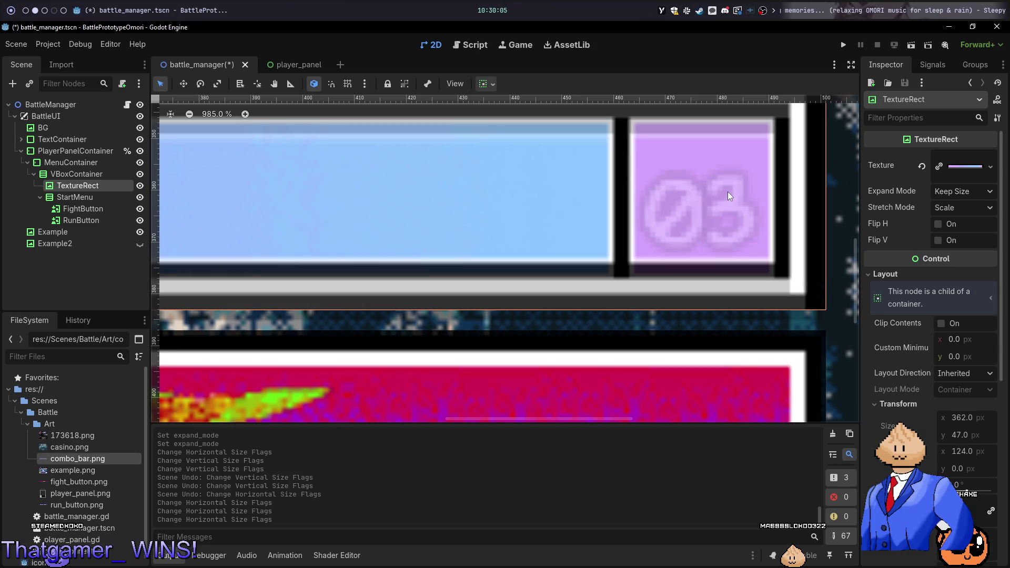
{"action": "scroll", "coordinate": [727, 191], "scroll_direction": "down", "scroll_amount": 5}
{"action": "scroll", "coordinate": [727, 191], "scroll_direction": "down", "scroll_amount": 8}
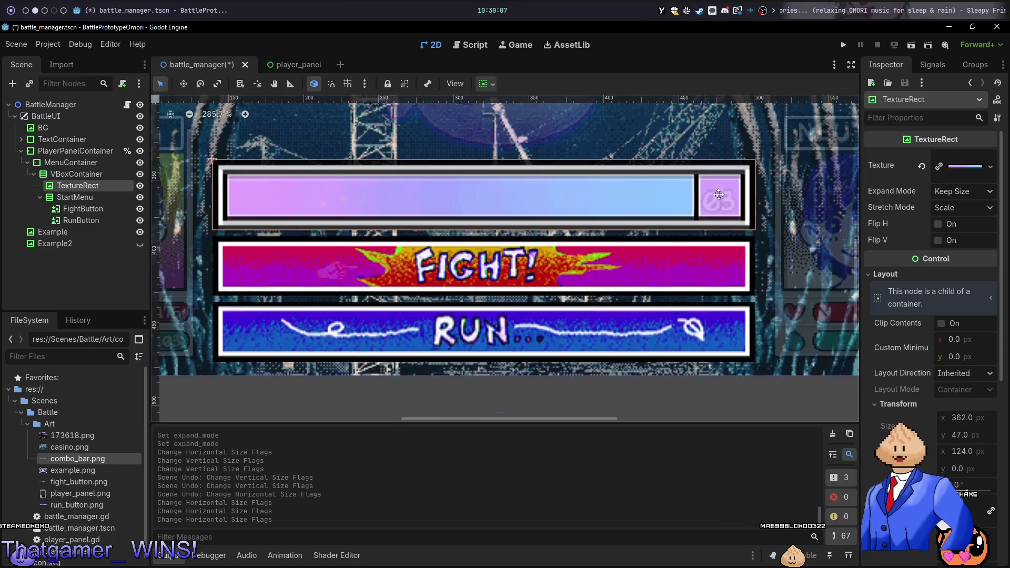
{"action": "scroll", "coordinate": [764, 305], "scroll_direction": "down", "scroll_amount": 3}
{"action": "scroll", "coordinate": [685, 287], "scroll_direction": "up", "scroll_amount": 7}
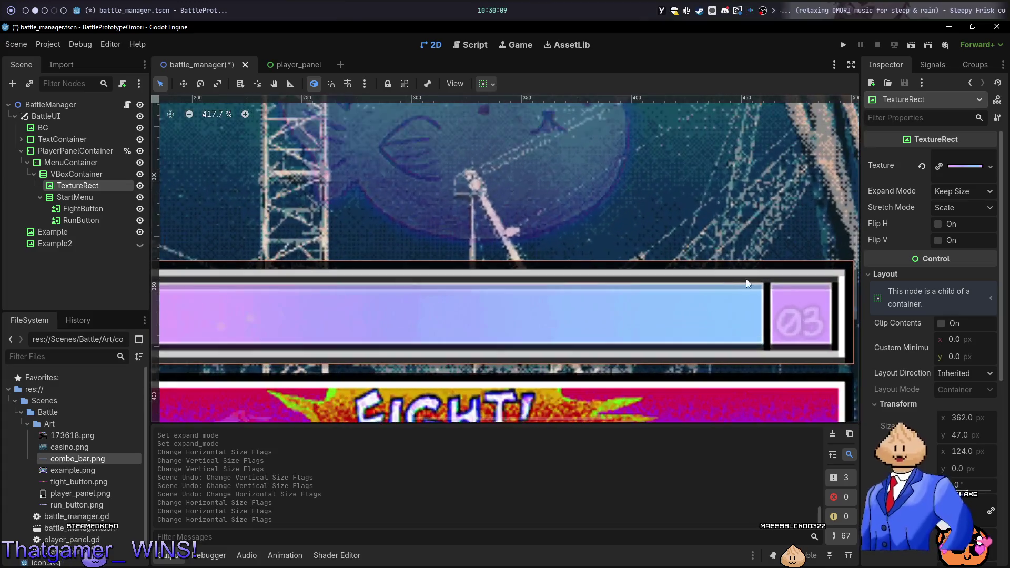
Toggle TextureRect and Example2 visibility to compare, then select VBoxContainer
{"action": "left_click", "coordinate": [139, 186]}
{"action": "left_click", "coordinate": [139, 191]}
{"action": "left_click", "coordinate": [140, 191]}
{"action": "left_click", "coordinate": [140, 191]}
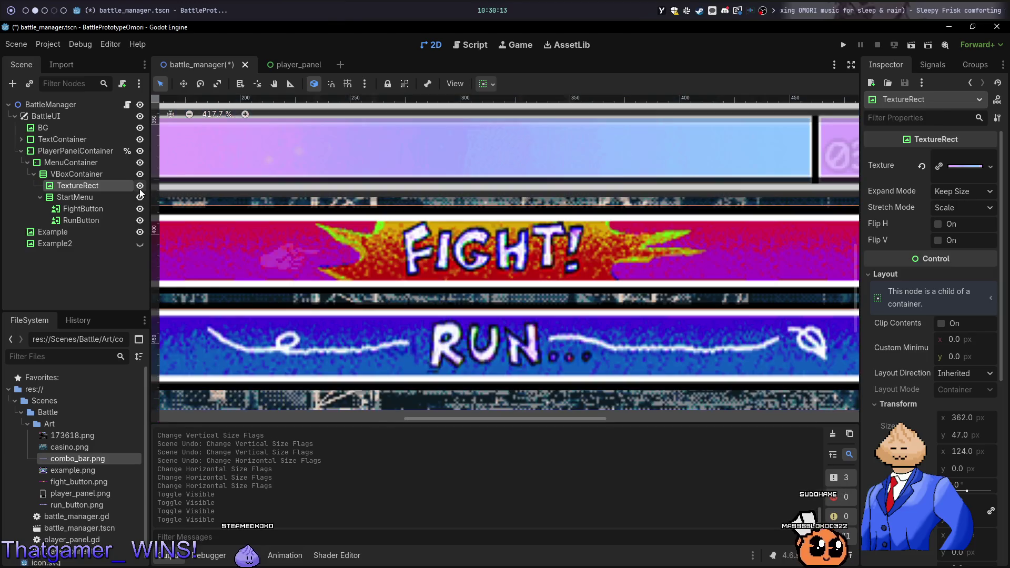
{"action": "left_click", "coordinate": [140, 190]}
{"action": "left_click", "coordinate": [139, 191]}
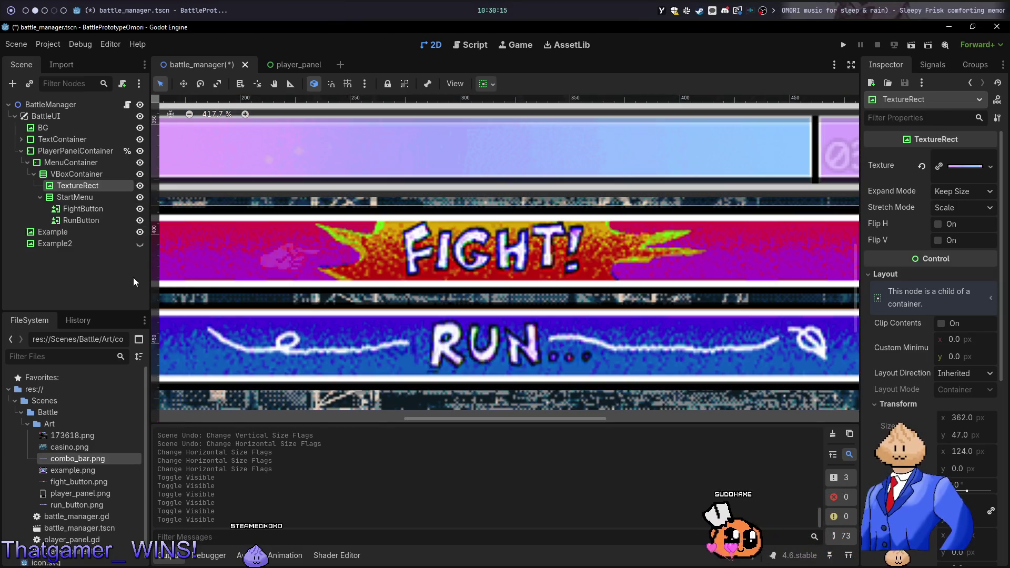
{"action": "scroll", "coordinate": [231, 214], "scroll_direction": "down", "scroll_amount": 5}
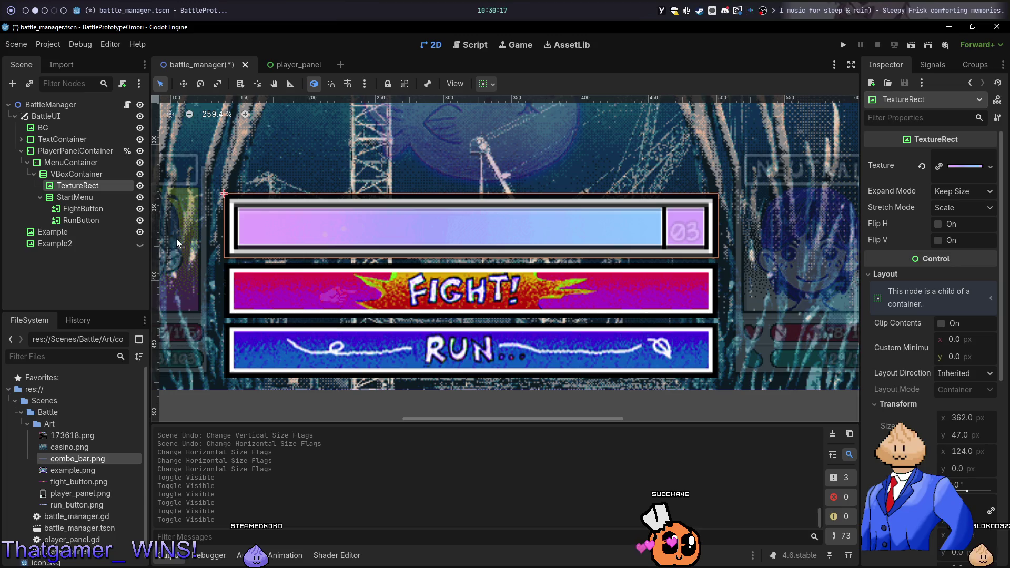
{"action": "left_click", "coordinate": [140, 244]}
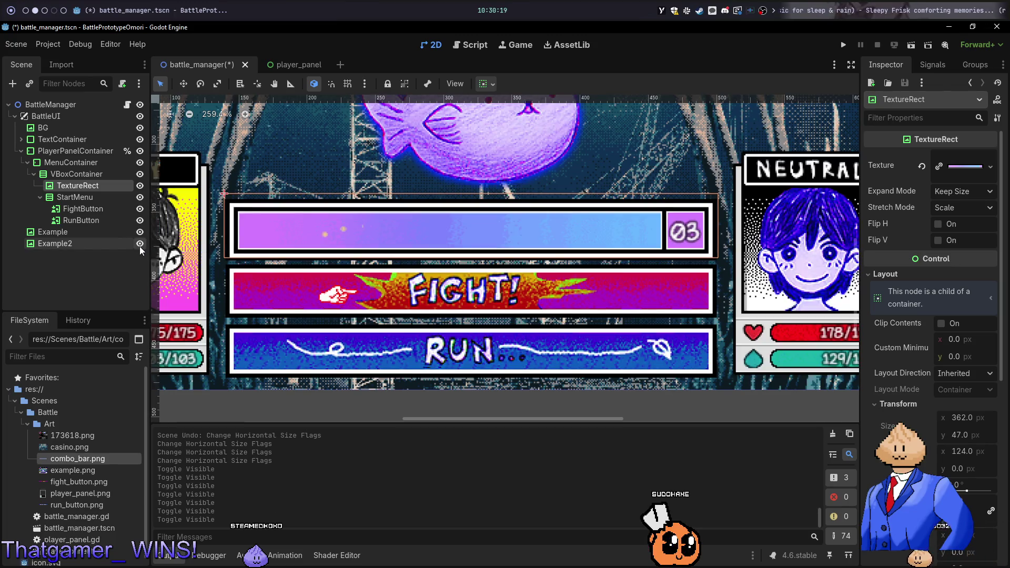
{"action": "left_click", "coordinate": [140, 245]}
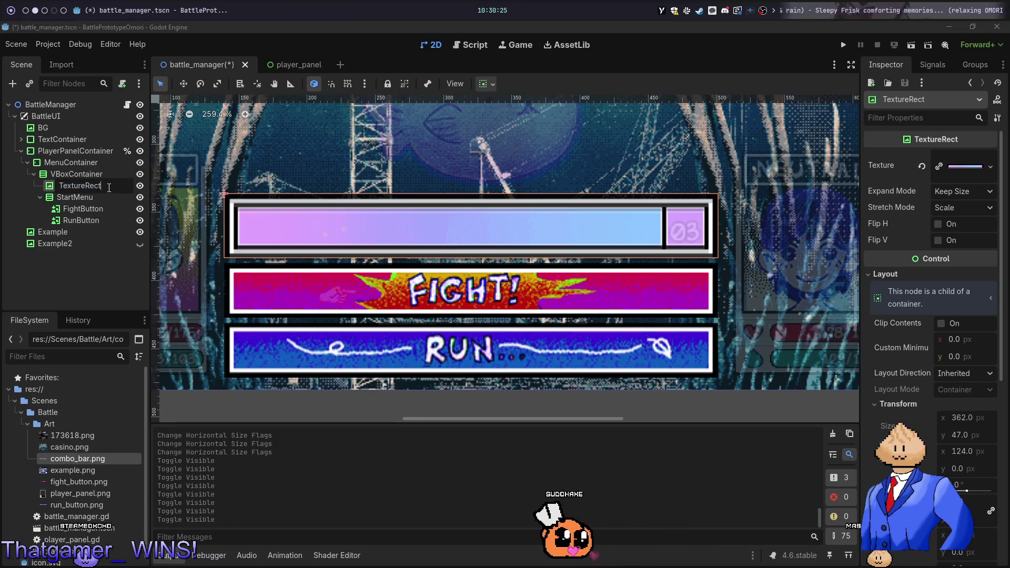
{"action": "left_click", "coordinate": [100, 176]}
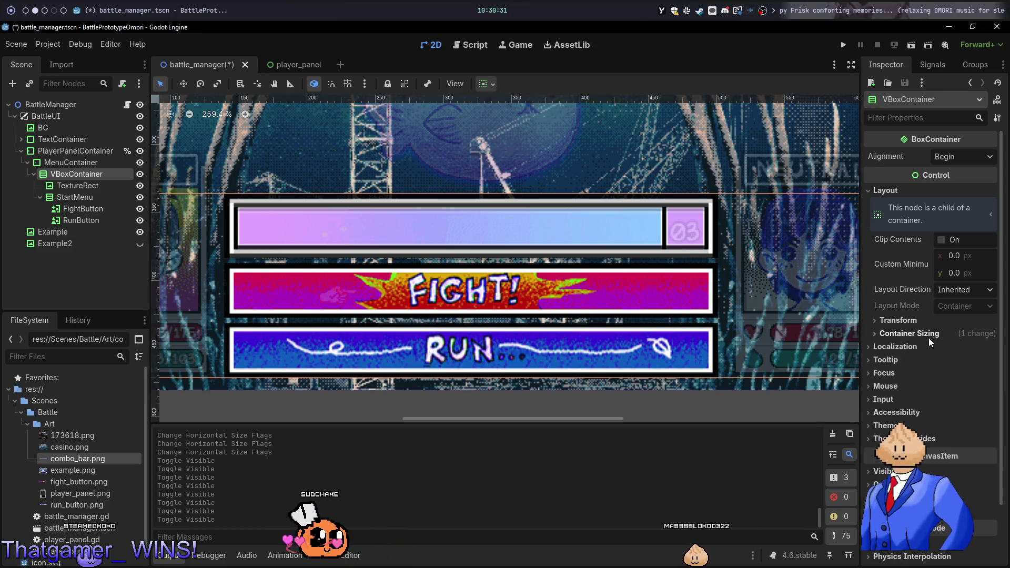
Lower VBoxContainer's Separation override from 4 to 3, 2, then 1, checking Example2 each time
{"action": "left_click", "coordinate": [915, 438]}
{"action": "left_click", "coordinate": [894, 451]}
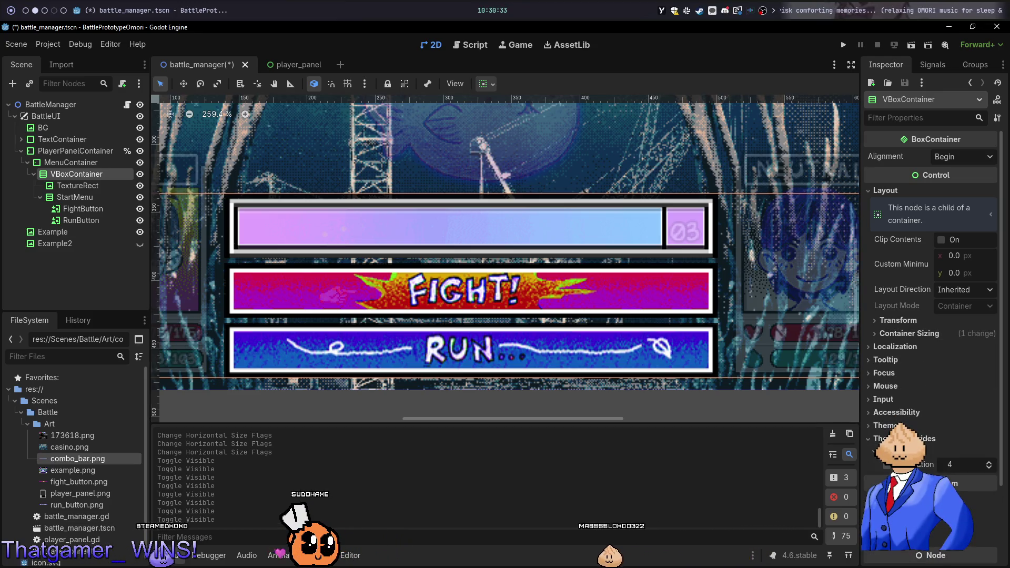
{"action": "left_click", "coordinate": [954, 466]}
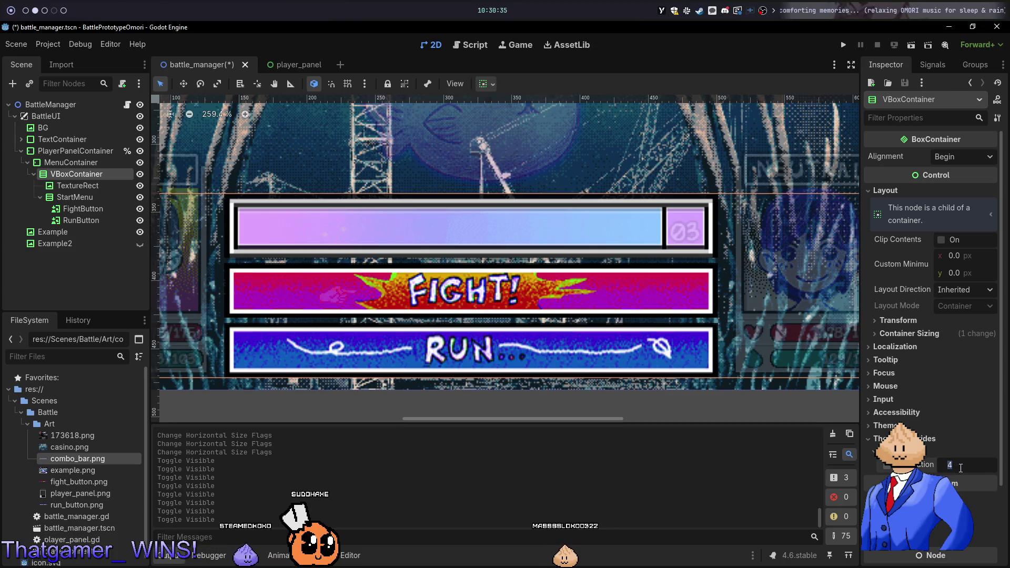
{"action": "type", "text": "3"}
{"action": "key", "text": "Return"}
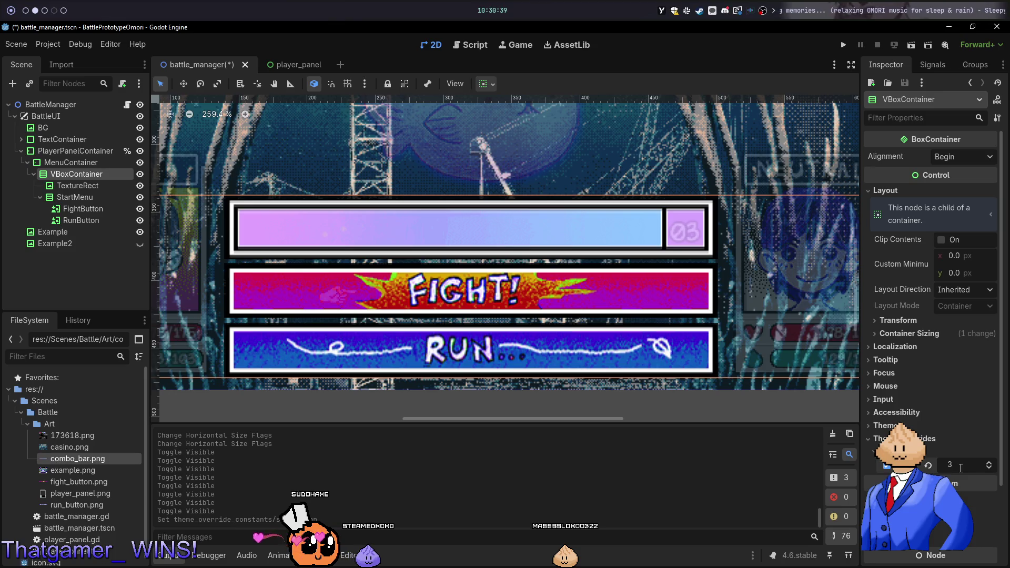
{"action": "left_click", "coordinate": [139, 244]}
{"action": "left_click", "coordinate": [139, 244]}
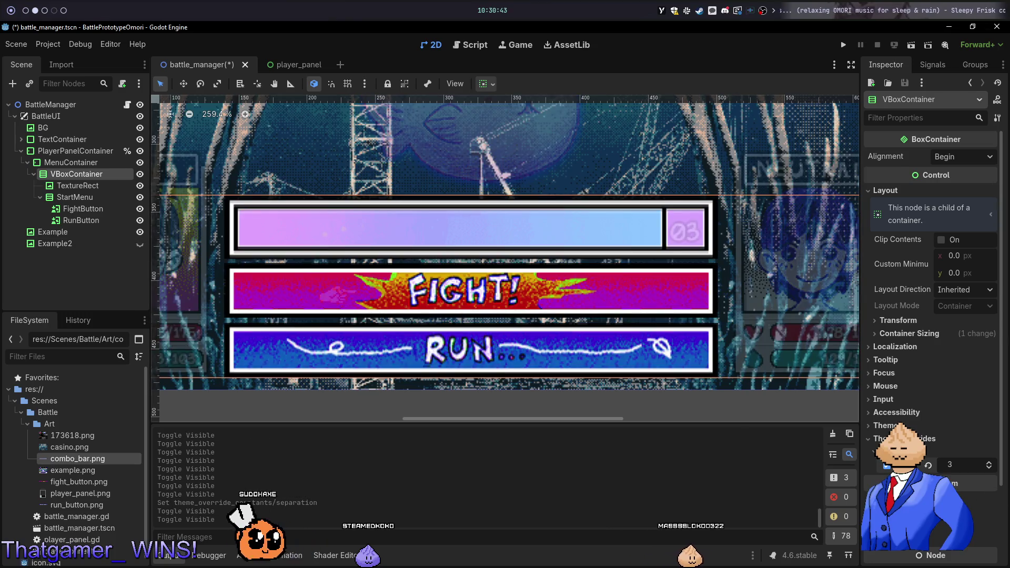
{"action": "left_click", "coordinate": [963, 463]}
{"action": "type", "text": "2"}
{"action": "key", "text": "Return"}
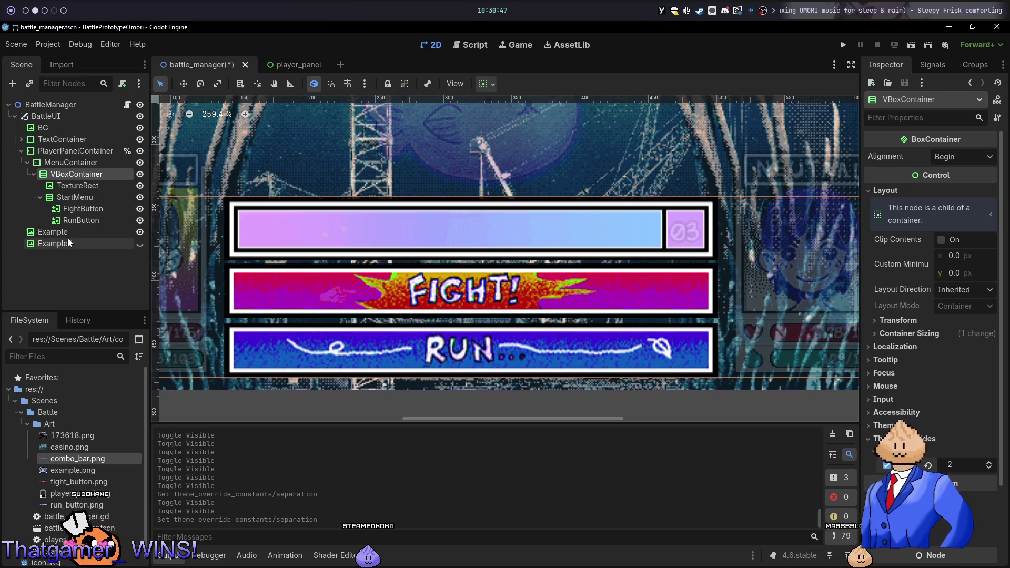
{"action": "left_click", "coordinate": [143, 246]}
{"action": "left_click", "coordinate": [143, 246]}
{"action": "type", "text": "1"}
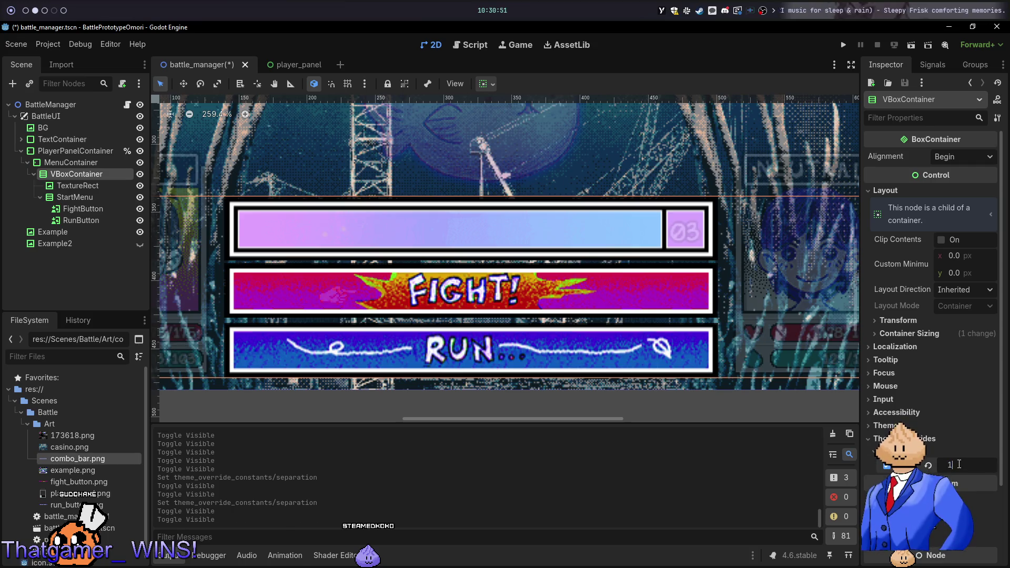
{"action": "key", "text": "Return"}
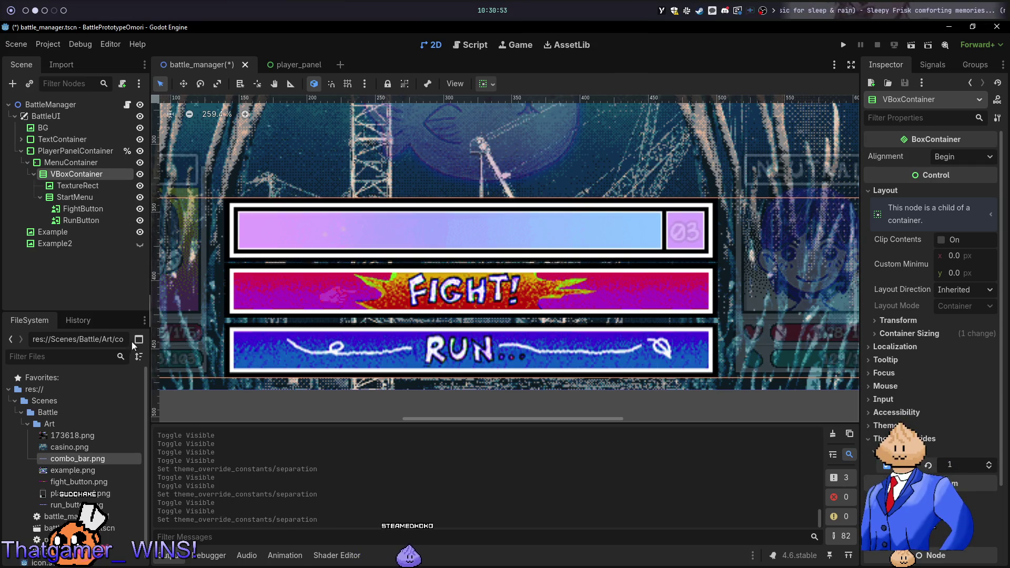
Toggle the Example2 reference repeatedly to confirm the separation-1 layout matches it
{"action": "left_click", "coordinate": [140, 247]}
{"action": "left_click", "coordinate": [140, 248]}
{"action": "left_click", "coordinate": [140, 247]}
{"action": "left_click", "coordinate": [139, 247]}
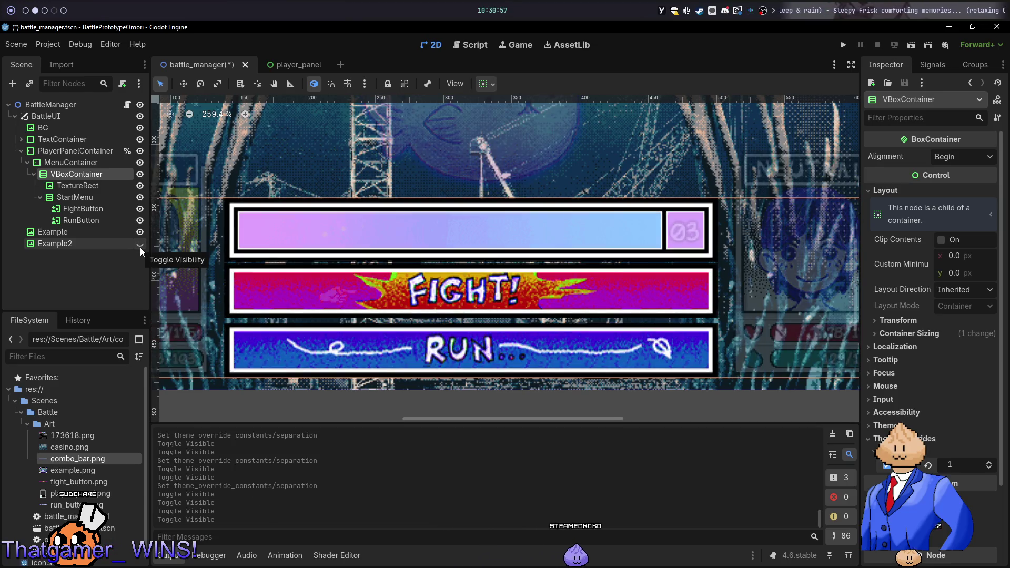
{"action": "left_click", "coordinate": [140, 247]}
{"action": "left_click", "coordinate": [140, 244]}
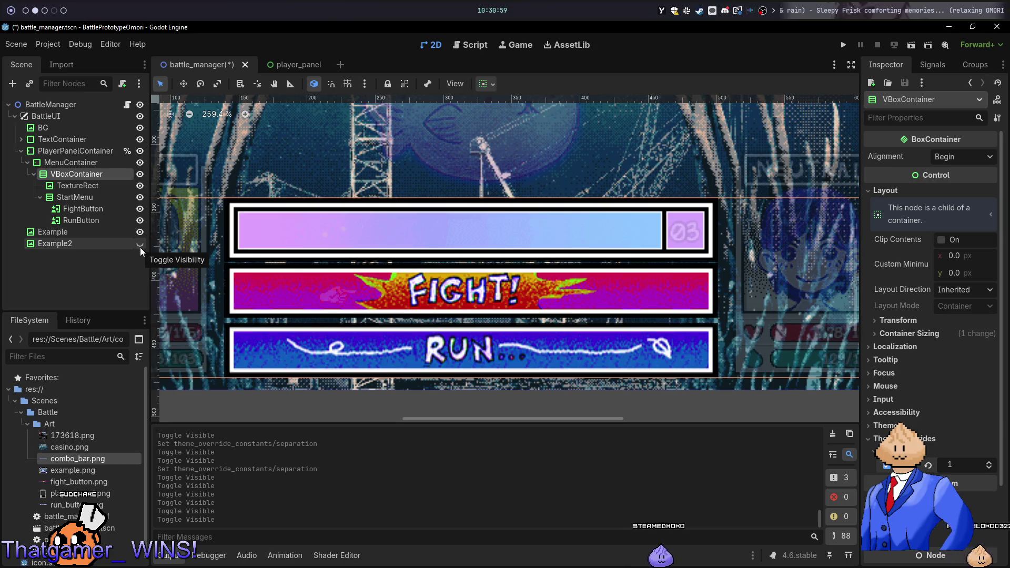
{"action": "left_click", "coordinate": [139, 244]}
{"action": "left_click", "coordinate": [140, 247]}
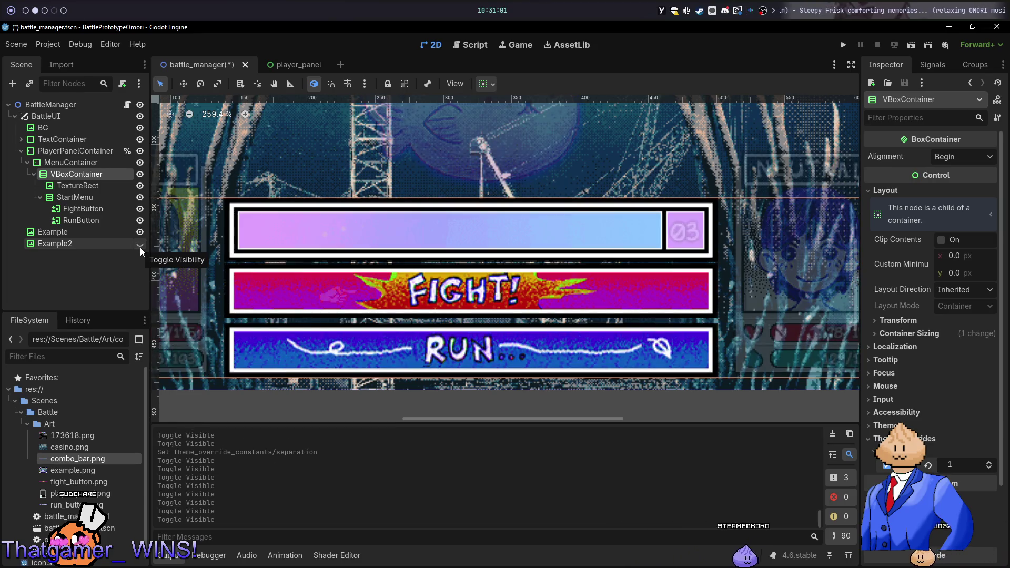
{"action": "left_click", "coordinate": [140, 247]}
{"action": "left_click", "coordinate": [140, 247]}
{"action": "left_click", "coordinate": [140, 248]}
{"action": "left_click", "coordinate": [140, 248]}
{"action": "left_click", "coordinate": [140, 248]}
{"action": "left_click", "coordinate": [140, 247]}
{"action": "left_click", "coordinate": [139, 247]}
{"action": "left_click", "coordinate": [140, 247]}
{"action": "left_click", "coordinate": [140, 247]}
{"action": "left_click", "coordinate": [140, 247]}
{"action": "left_click", "coordinate": [140, 247]}
{"action": "left_click", "coordinate": [140, 245]}
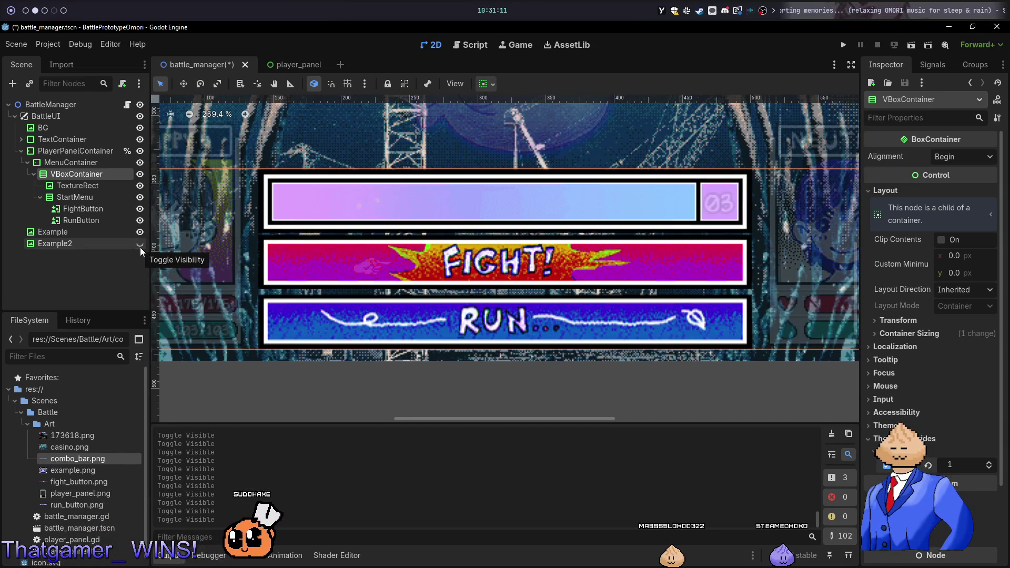
{"action": "left_click", "coordinate": [140, 247]}
{"action": "left_click", "coordinate": [140, 247]}
{"action": "left_click", "coordinate": [140, 247]}
{"action": "left_click", "coordinate": [140, 247]}
{"action": "left_click", "coordinate": [140, 244]}
{"action": "left_click", "coordinate": [140, 244]}
{"action": "left_click", "coordinate": [140, 244]}
{"action": "left_click", "coordinate": [140, 244]}
{"action": "left_click", "coordinate": [139, 245]}
{"action": "left_click", "coordinate": [140, 245]}
{"action": "left_click", "coordinate": [140, 245]}
{"action": "left_click", "coordinate": [139, 244]}
{"action": "left_click", "coordinate": [140, 245]}
{"action": "left_click", "coordinate": [140, 244]}
{"action": "left_click", "coordinate": [140, 246]}
{"action": "left_click", "coordinate": [140, 246]}
{"action": "left_click", "coordinate": [139, 246]}
{"action": "left_click", "coordinate": [140, 247]}
{"action": "left_click", "coordinate": [140, 247]}
{"action": "left_click", "coordinate": [139, 247]}
{"action": "left_click", "coordinate": [140, 247]}
{"action": "left_click", "coordinate": [140, 247]}
{"action": "left_click", "coordinate": [140, 247]}
{"action": "scroll", "coordinate": [503, 189], "scroll_direction": "down", "scroll_amount": 5}
{"action": "scroll", "coordinate": [504, 188], "scroll_direction": "down", "scroll_amount": 1}
{"action": "scroll", "coordinate": [184, 251], "scroll_direction": "left", "scroll_amount": 3}
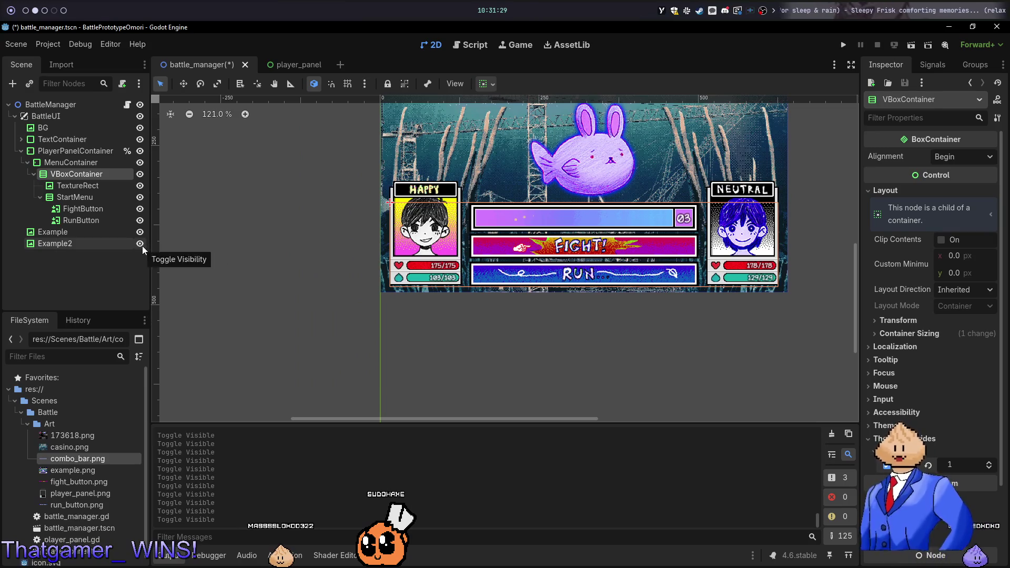
{"action": "left_click", "coordinate": [142, 245]}
{"action": "left_click", "coordinate": [142, 245]}
{"action": "left_click", "coordinate": [142, 245]}
{"action": "left_click", "coordinate": [142, 245]}
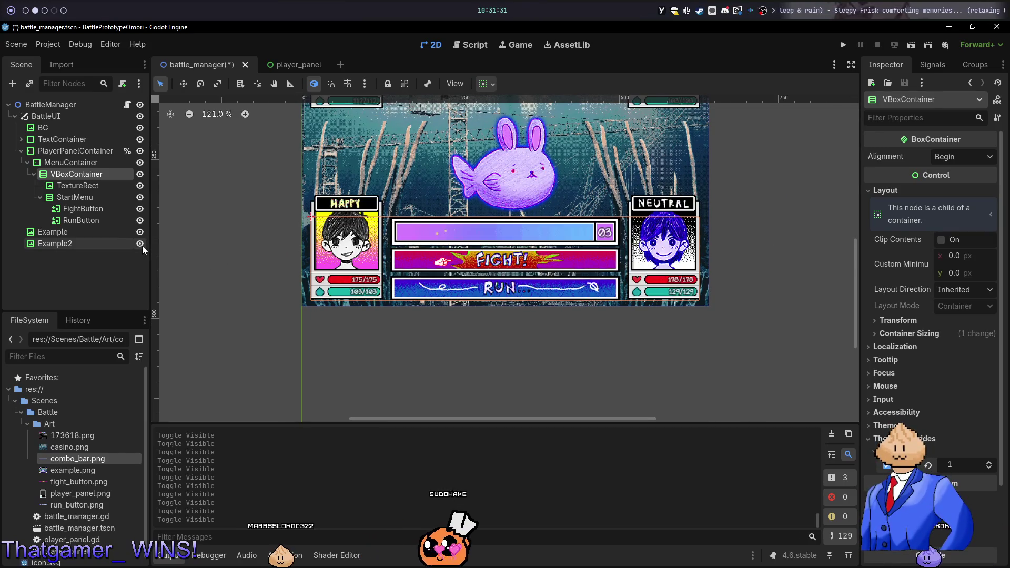
{"action": "left_click", "coordinate": [142, 245]}
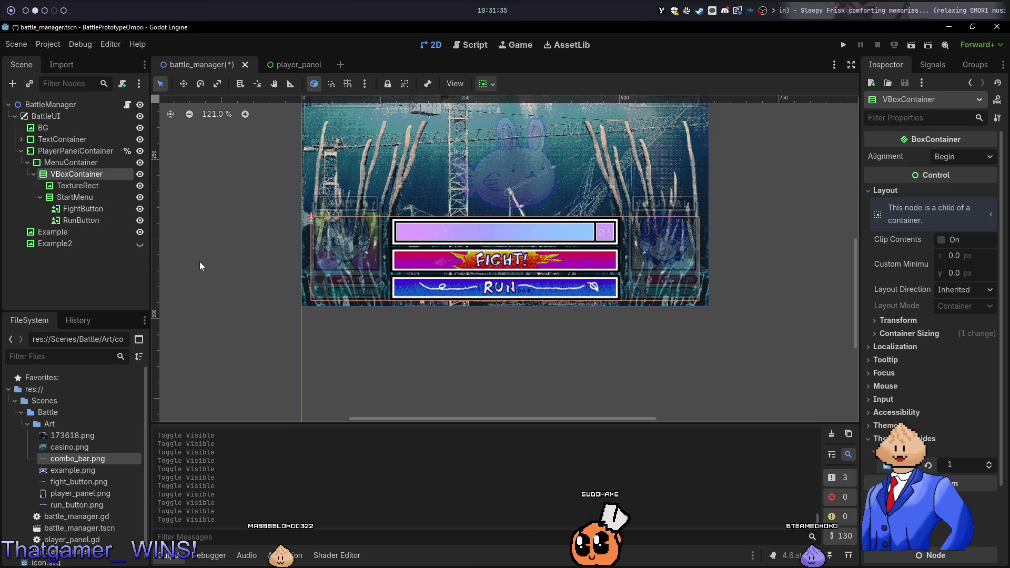
Save the battle_manager scene
{"action": "key", "text": "ctrl+s"}
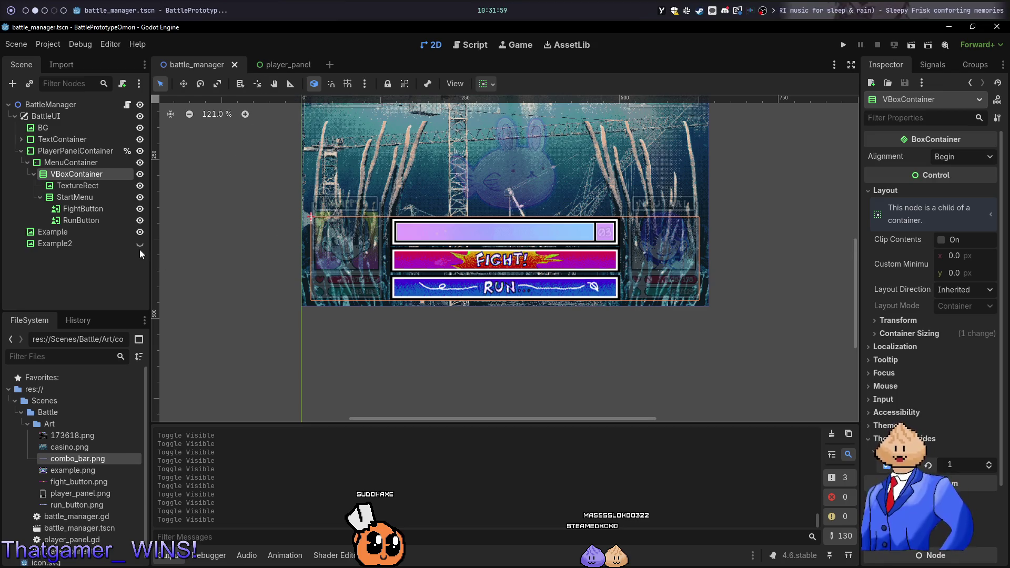
{"action": "scroll", "coordinate": [436, 255], "scroll_direction": "up", "scroll_amount": 5}
{"action": "mouse_move", "coordinate": [416, 241]}
{"action": "left_mouse_down"}
{"action": "mouse_move", "coordinate": [581, 272]}
{"action": "mouse_move", "coordinate": [590, 263]}
{"action": "mouse_move", "coordinate": [504, 298]}
{"action": "left_mouse_up"}
{"action": "scroll", "coordinate": [504, 298], "scroll_direction": "down", "scroll_amount": 7}
{"action": "scroll", "coordinate": [573, 208], "scroll_direction": "down", "scroll_amount": 4}
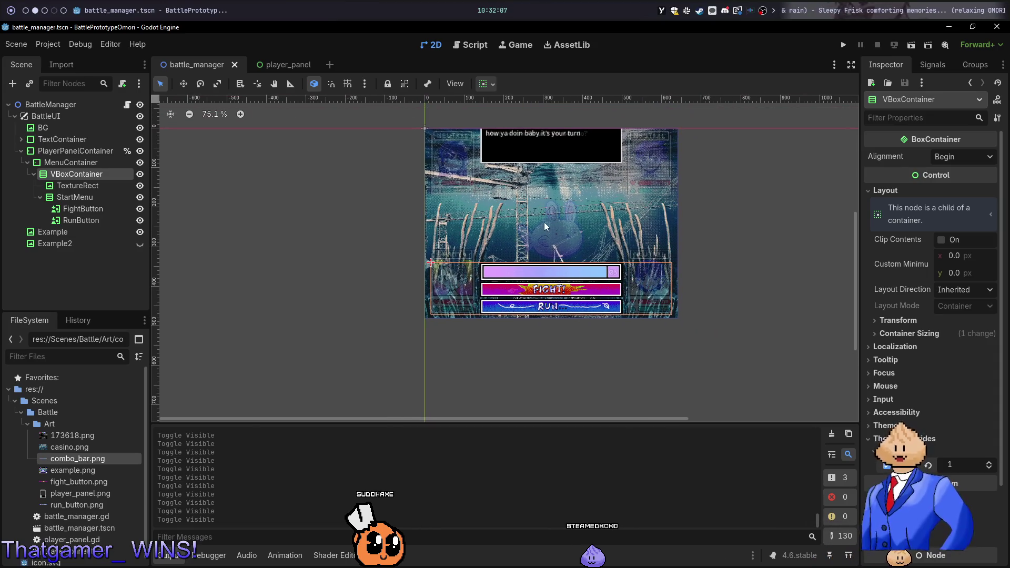
Test-run the battle menu, stop it, toggle the reference image off, and run again
{"action": "key", "text": "F5"}
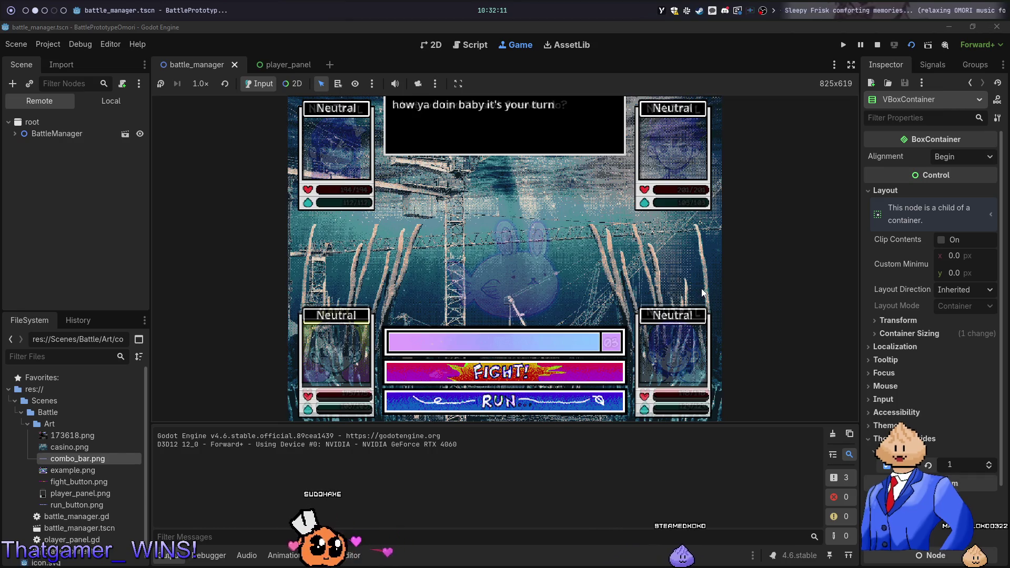
{"action": "key", "text": "F8"}
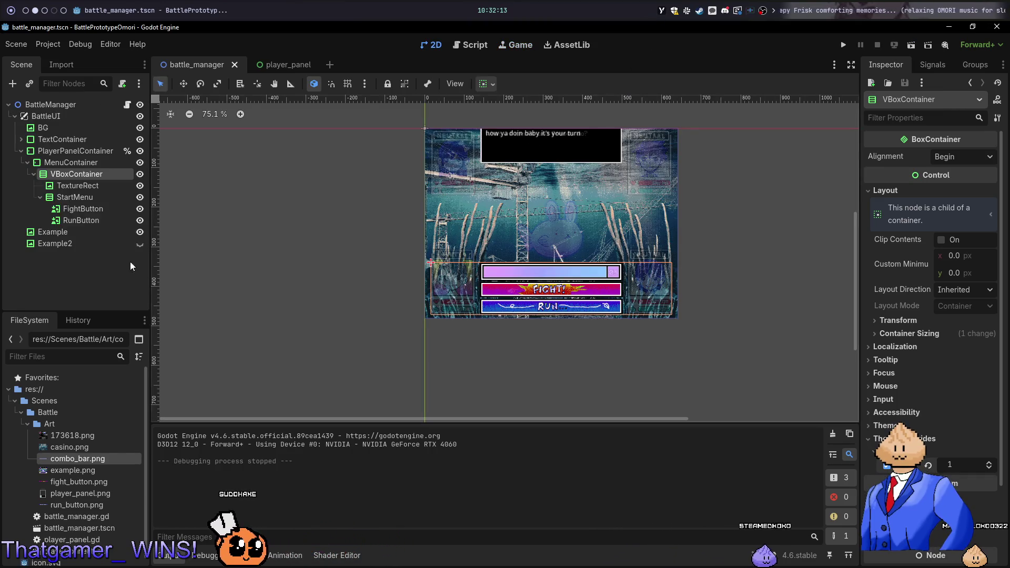
{"action": "left_click", "coordinate": [140, 244]}
{"action": "left_click", "coordinate": [140, 243]}
{"action": "left_click", "coordinate": [140, 244]}
{"action": "left_click", "coordinate": [140, 244]}
{"action": "key", "text": "F5"}
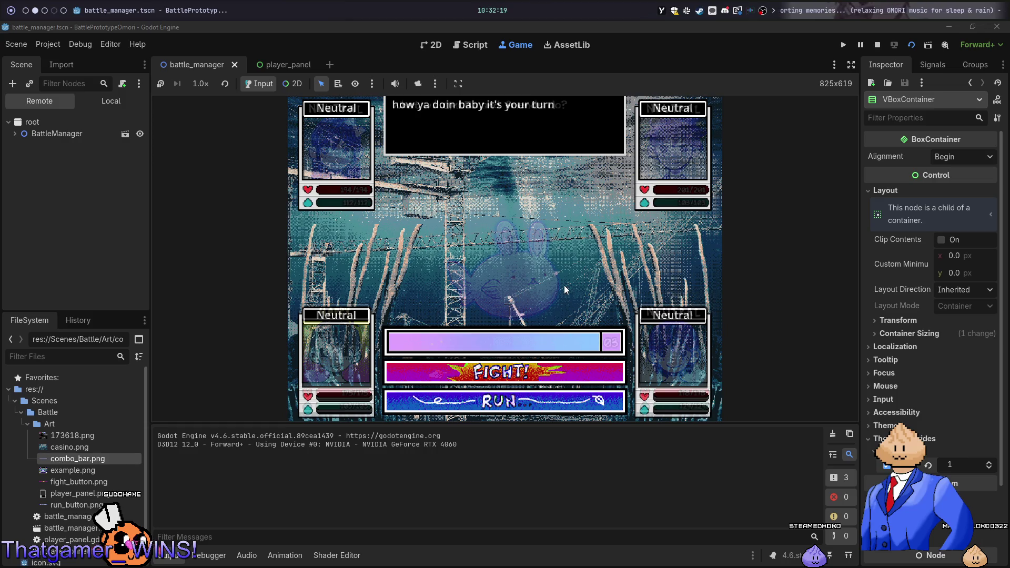
Compare the running game against the battle_manager script and the Aseprite sprite sheet across workspaces
{"action": "key", "text": "alt+Tab"}
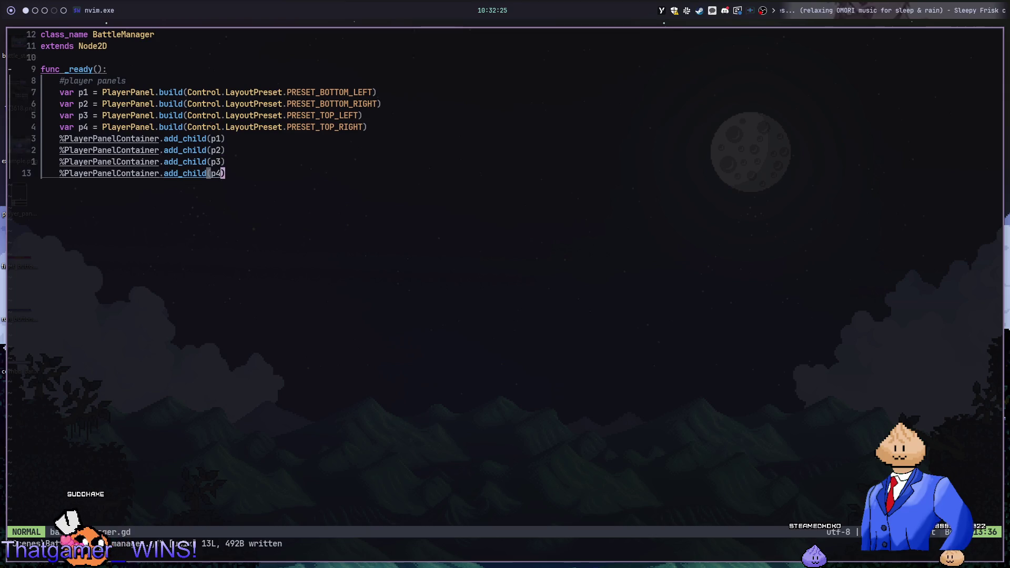
{"action": "key", "text": "alt+Tab"}
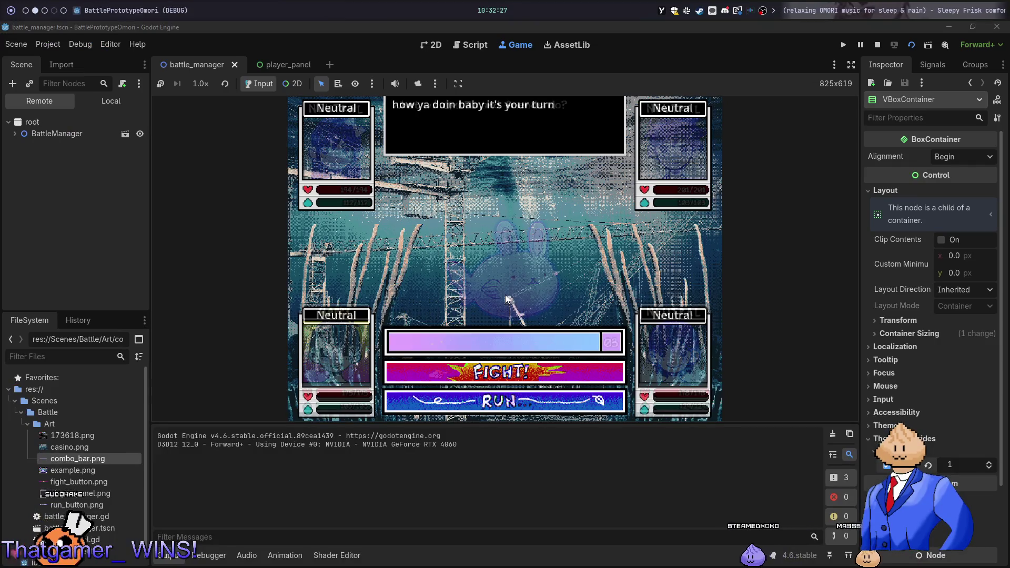
{"action": "key", "text": "super+4"}
{"action": "key", "text": "super+3"}
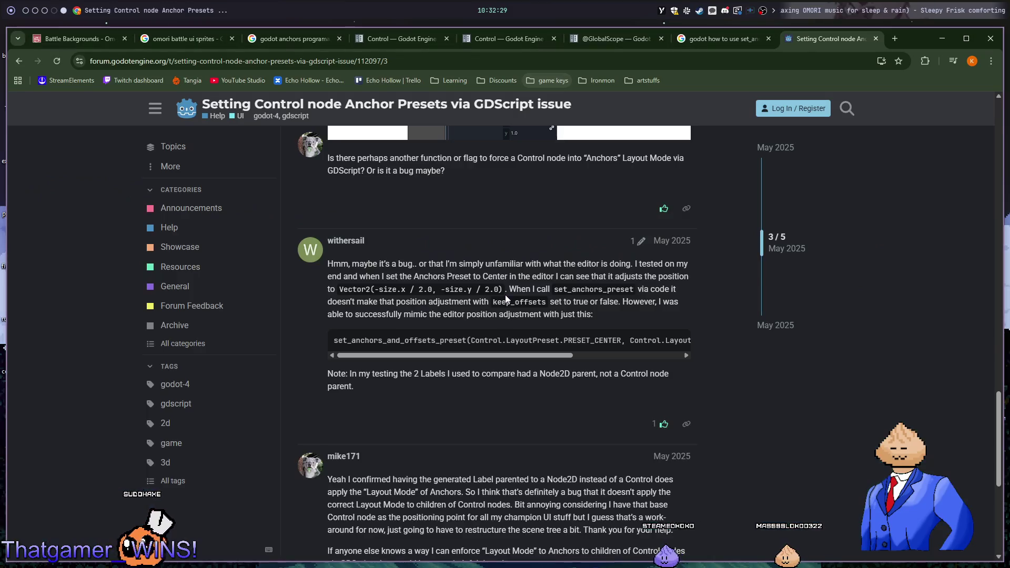
{"action": "key", "text": "super+2"}
{"action": "key", "text": "alt+Tab"}
{"action": "key", "text": "alt+Tab"}
{"action": "key", "text": "alt+Tab"}
{"action": "key", "text": "alt+Tab"}
{"action": "left_click", "coordinate": [506, 299]}
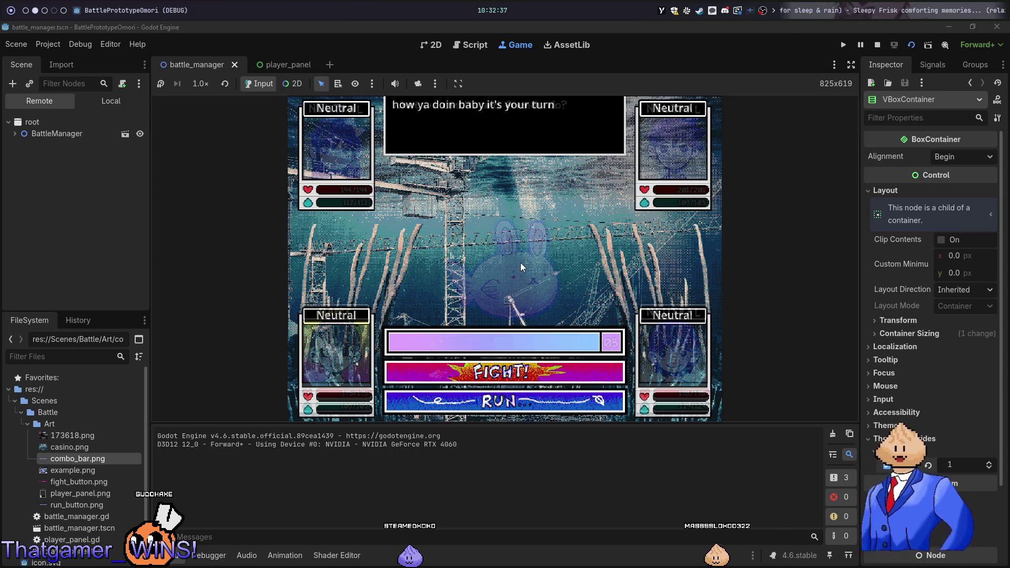
{"action": "key", "text": "super+1"}
{"action": "key", "text": "super+2"}
{"action": "key", "text": "super+3"}
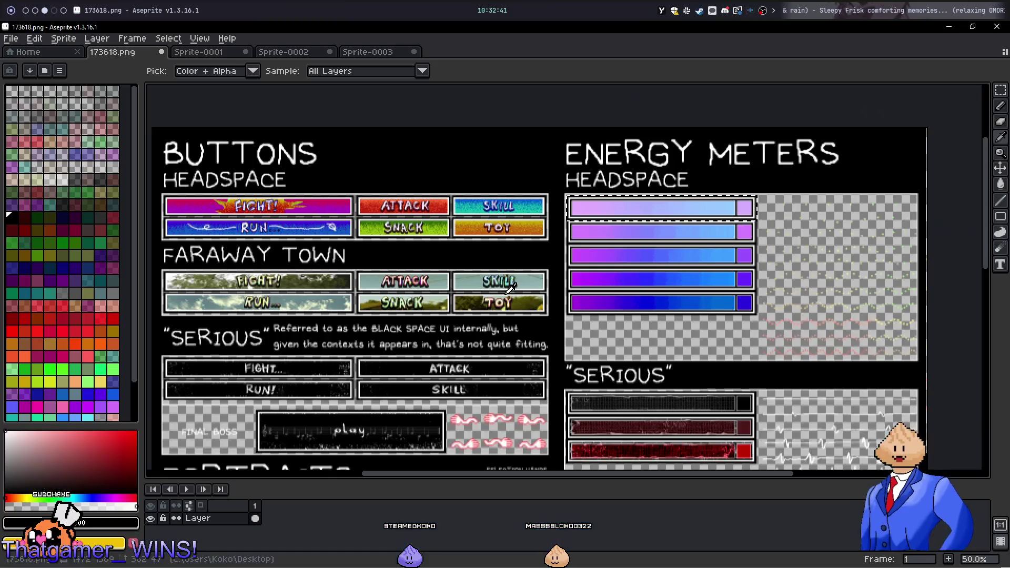
{"action": "key", "text": "super+1"}
{"action": "key", "text": "super+2"}
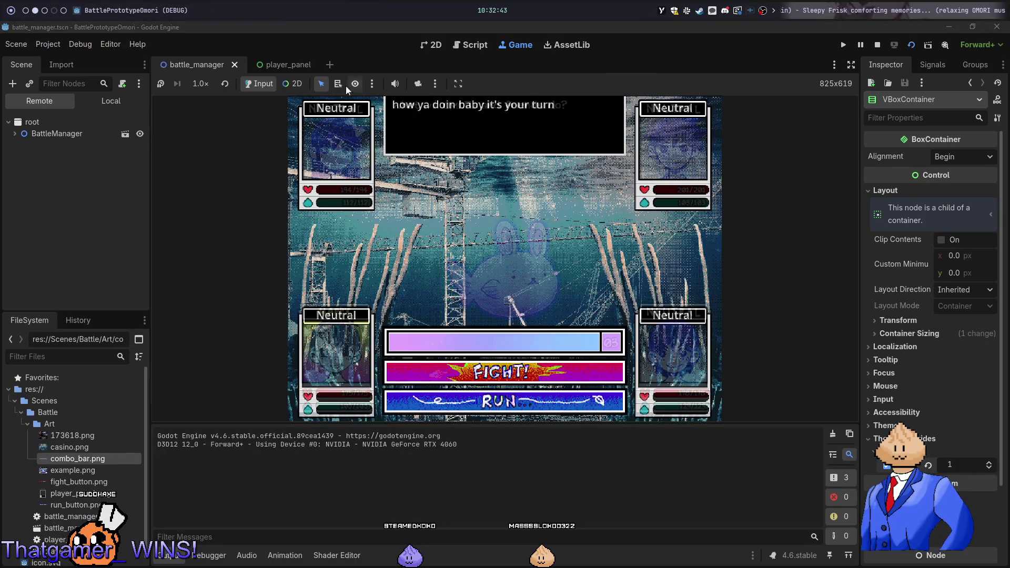
Return to the 2D view, stop the game, and open the player_panel scene
{"action": "left_click", "coordinate": [434, 45]}
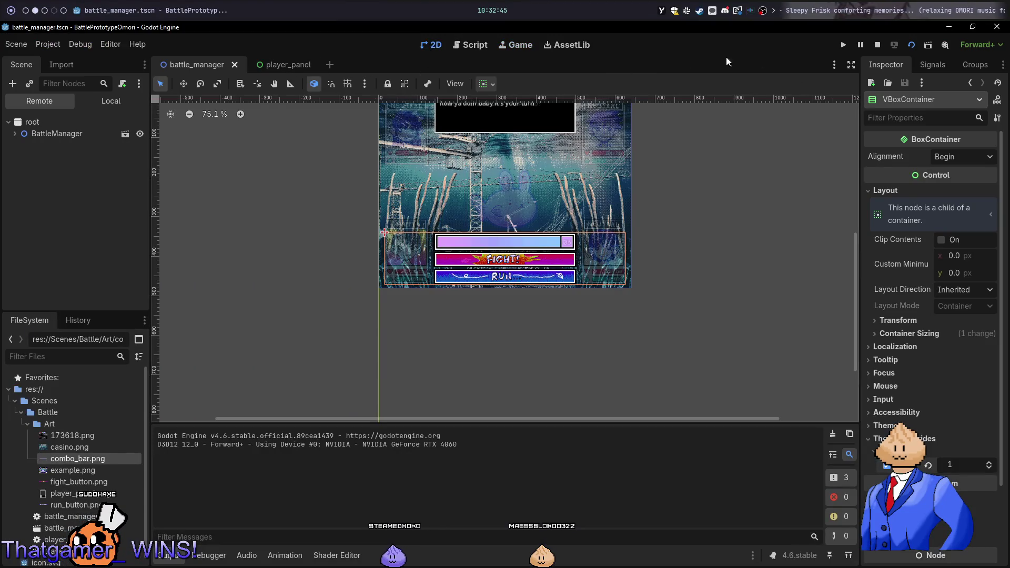
{"action": "left_click", "coordinate": [877, 45]}
{"action": "scroll", "coordinate": [498, 249], "scroll_direction": "up", "scroll_amount": 5}
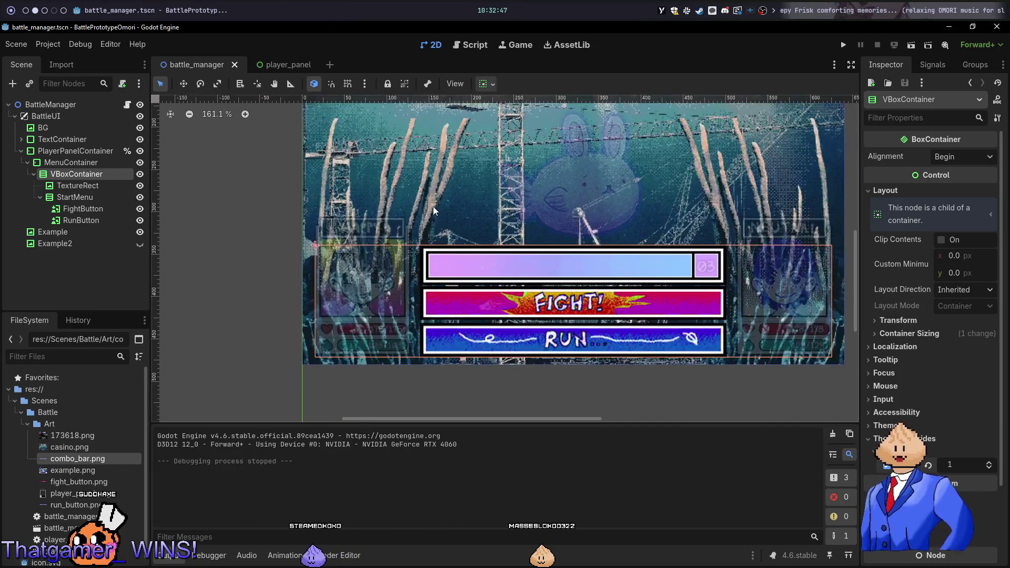
{"action": "left_click", "coordinate": [293, 65]}
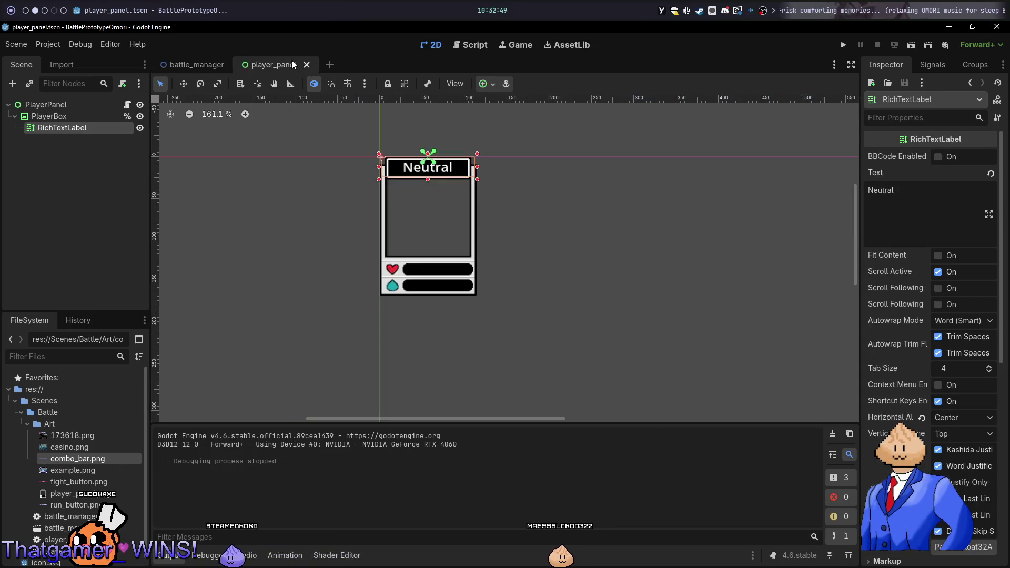
Collapse PlayerBox's children in the player_panel tree, then cycle through nvim and Aseprite to the browser
{"action": "left_click", "coordinate": [38, 119]}
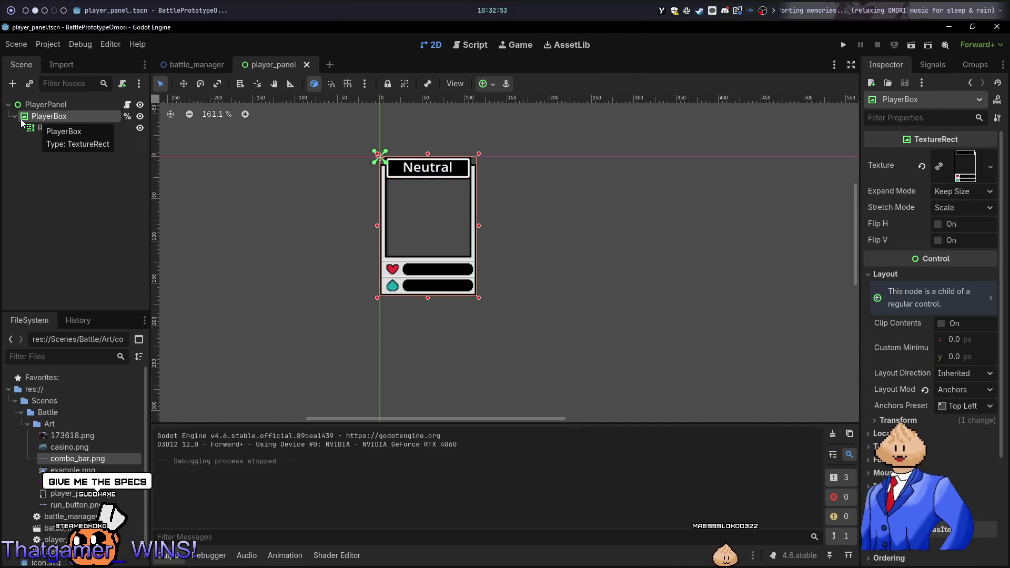
{"action": "left_click", "coordinate": [13, 116]}
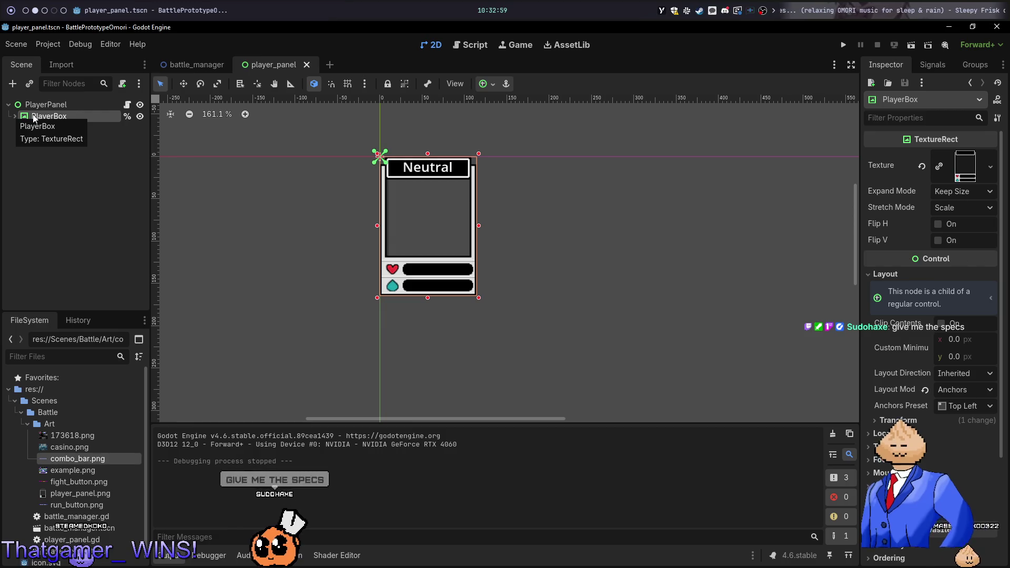
{"action": "key", "text": "alt+Tab"}
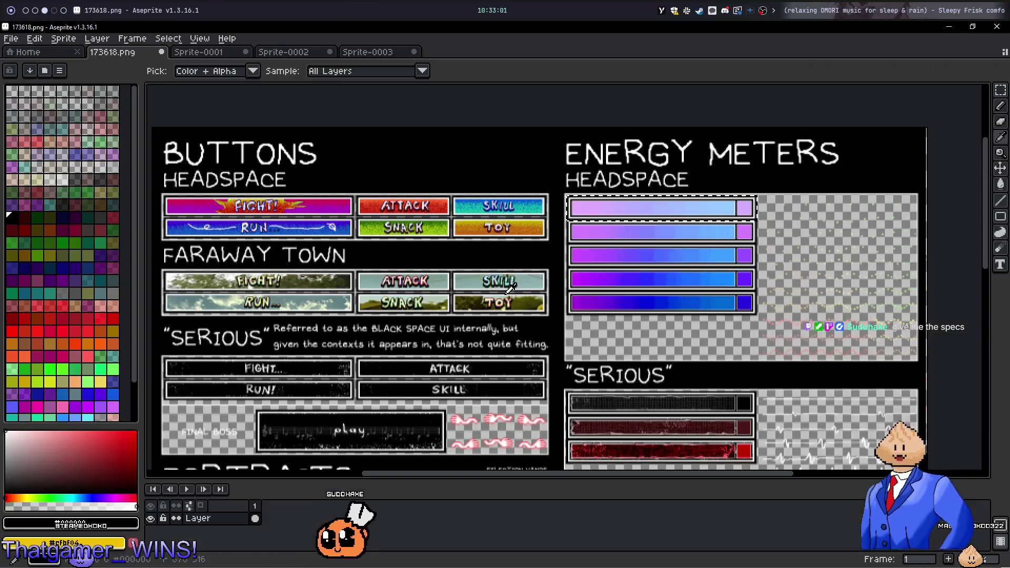
{"action": "key", "text": "alt+2"}
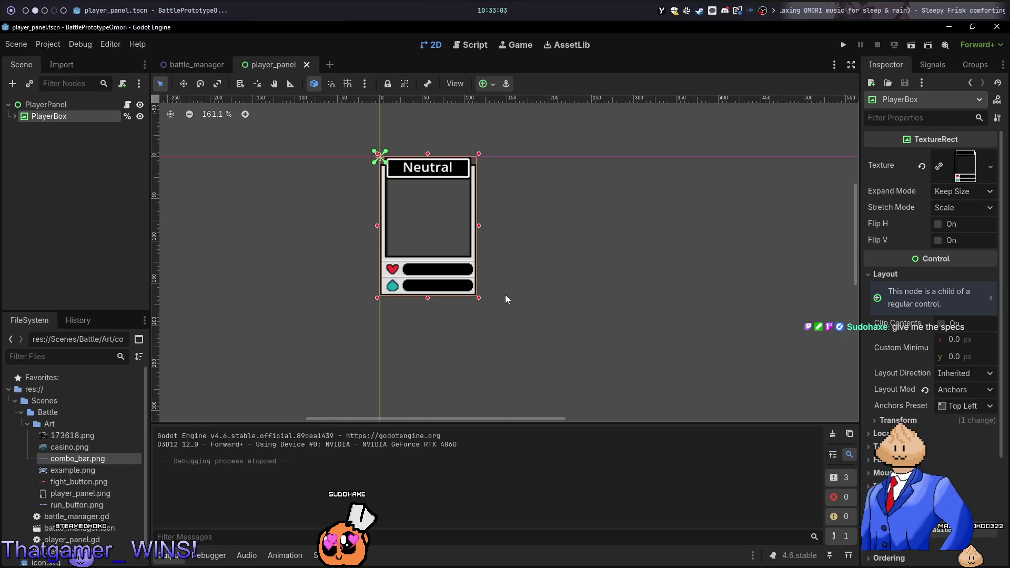
{"action": "key", "text": "alt+1"}
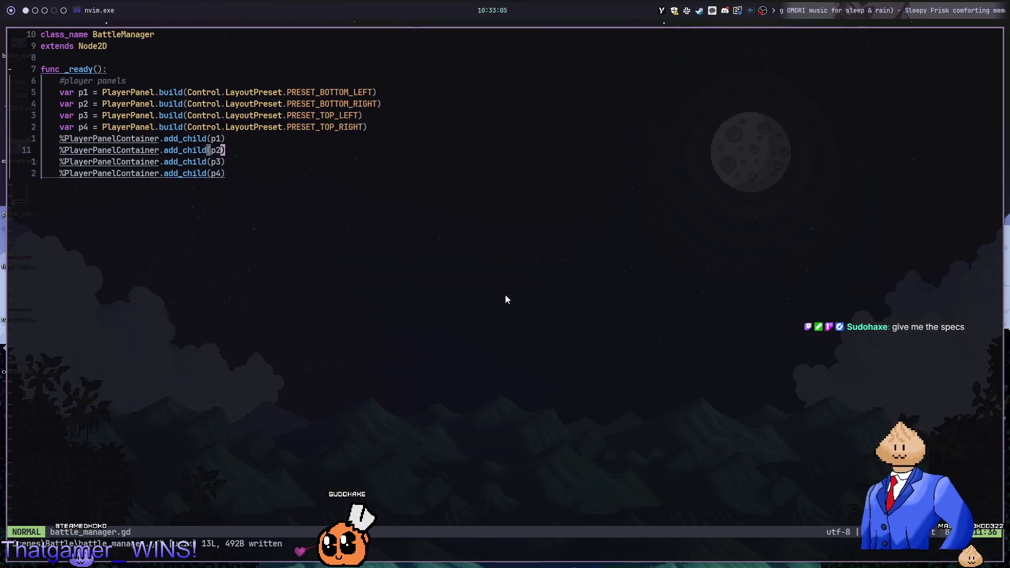
{"action": "key", "text": "alt+2"}
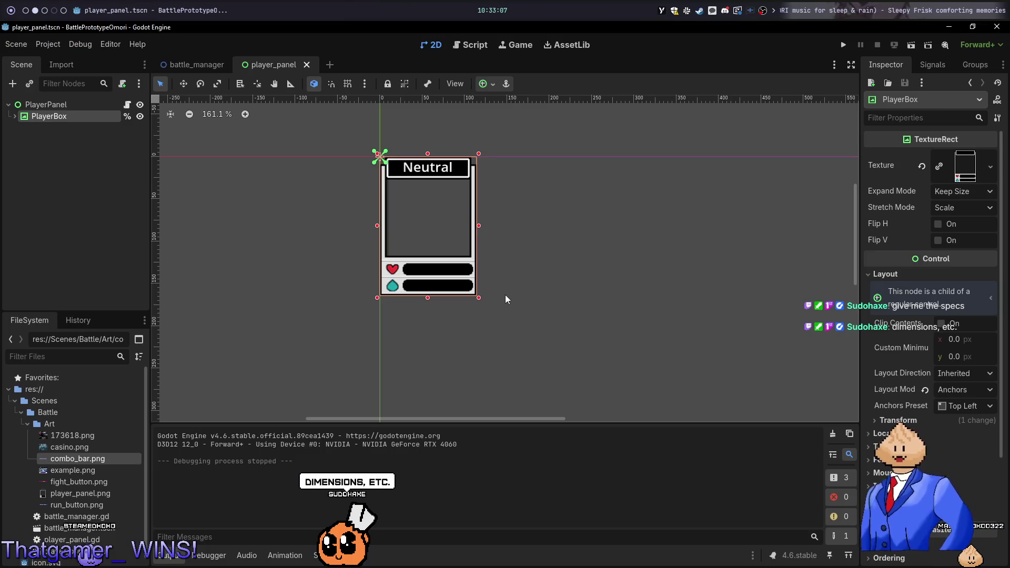
{"action": "key", "text": "alt+3"}
{"action": "scroll", "coordinate": [509, 288], "scroll_direction": "down", "scroll_amount": 4}
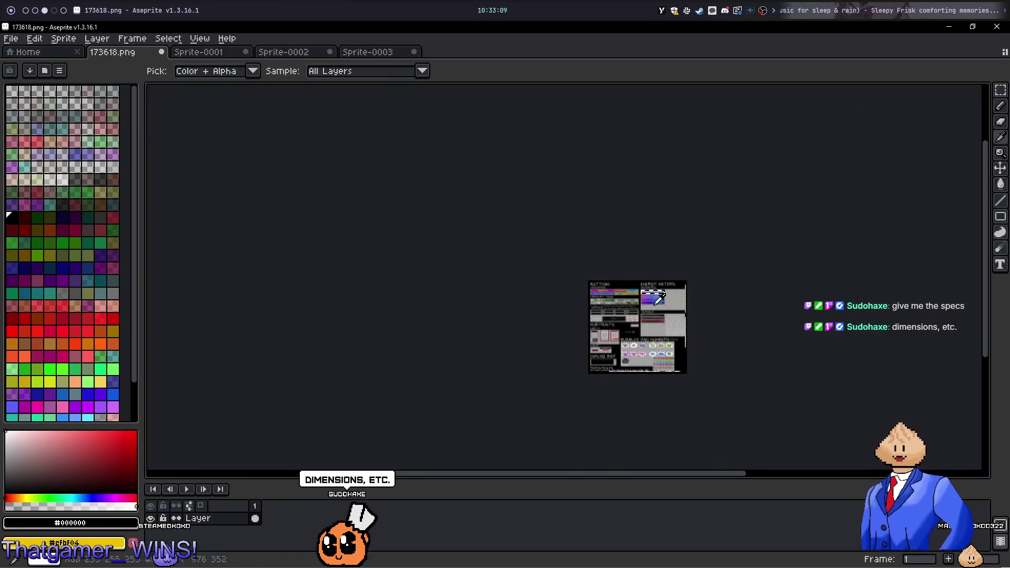
{"action": "key", "text": "alt+5"}
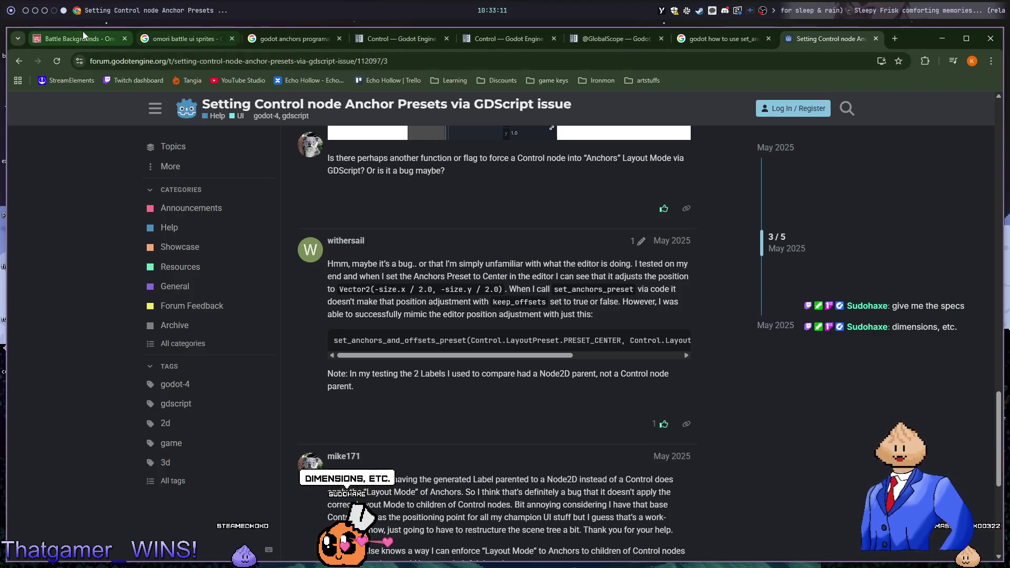
Go back to the Omori game page and search it for 'battle' to reach Enemies (Battle)
{"action": "left_click", "coordinate": [87, 38]}
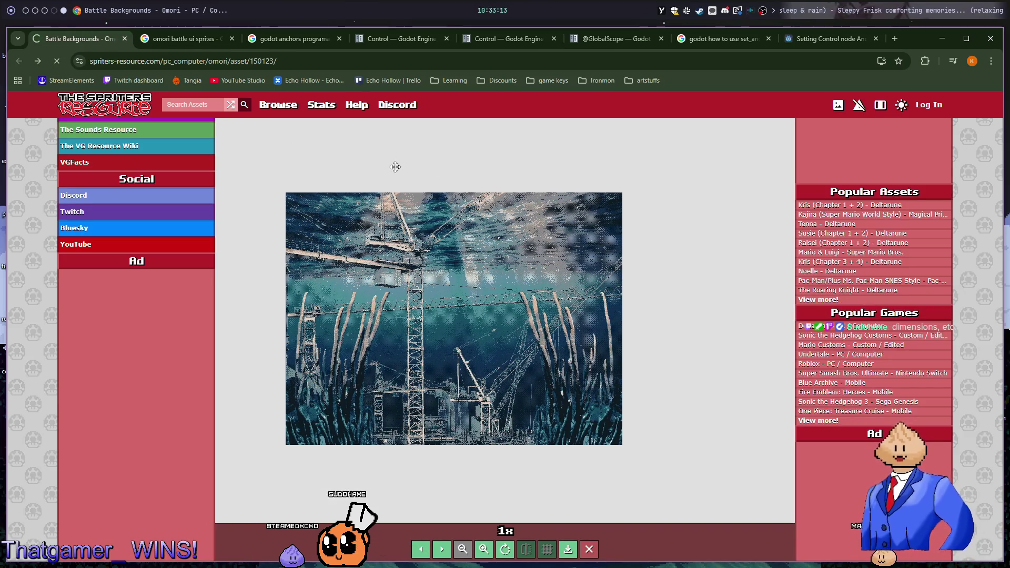
{"action": "key", "text": "alt+Left"}
{"action": "key", "text": "ctrl+f"}
{"action": "type", "text": "battle"}
{"action": "key", "text": "Return"}
{"action": "key", "text": "Return"}
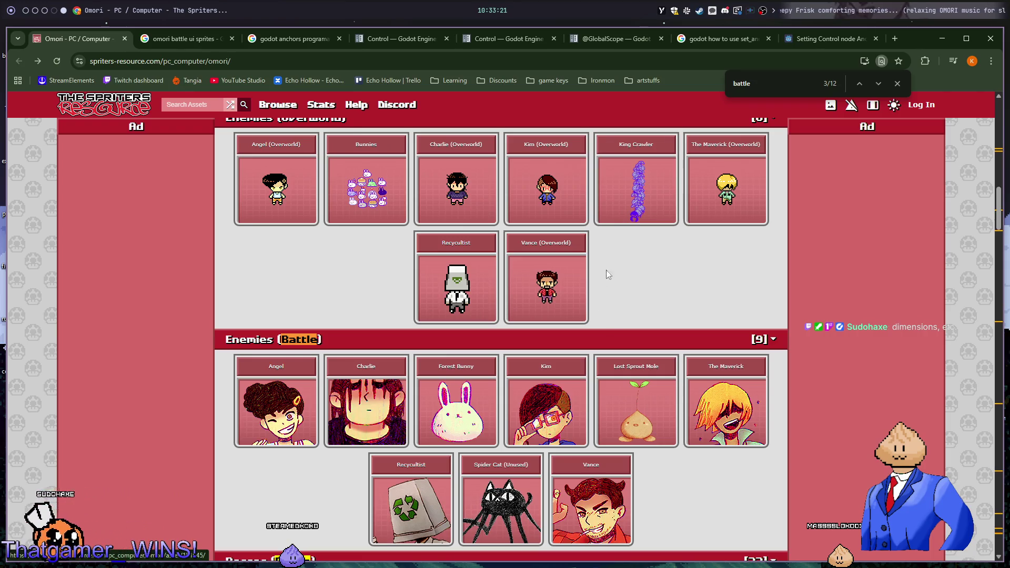
Open the Forest Bunny battle sprite sheet in a new tab and copy the image
{"action": "middle_click", "coordinate": [471, 404]}
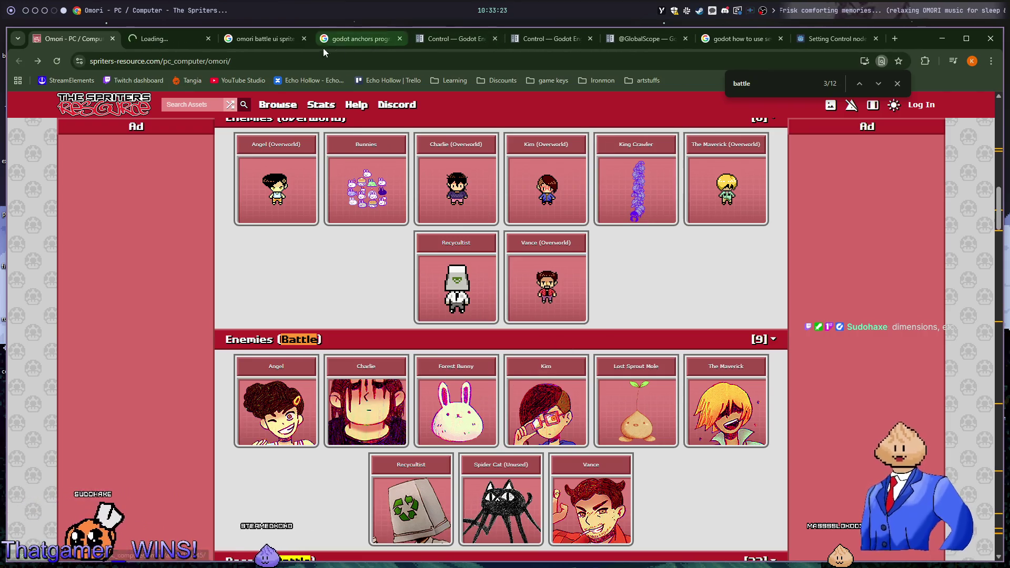
{"action": "left_click", "coordinate": [182, 42]}
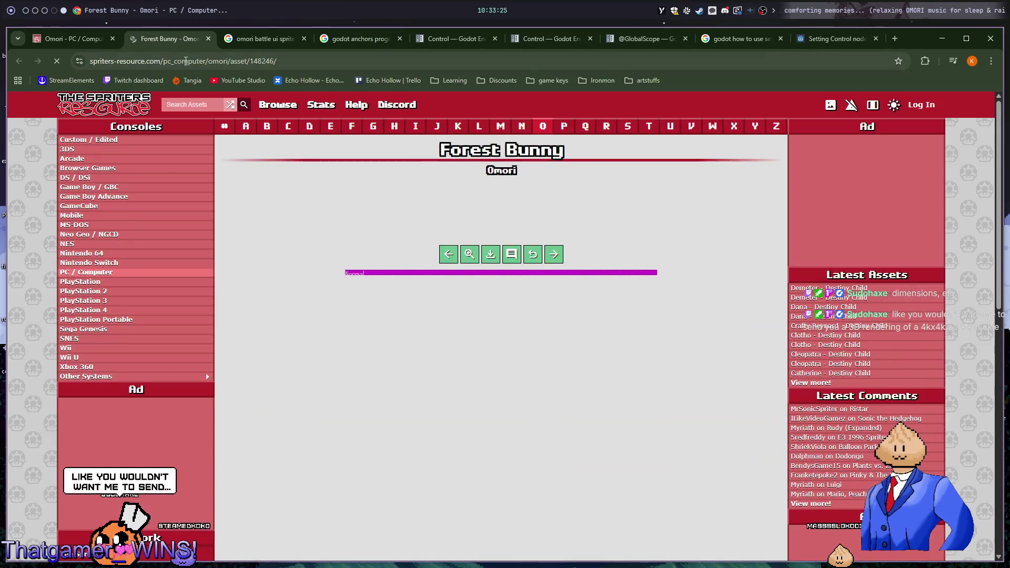
{"action": "scroll", "coordinate": [640, 375], "scroll_direction": "down", "scroll_amount": 8}
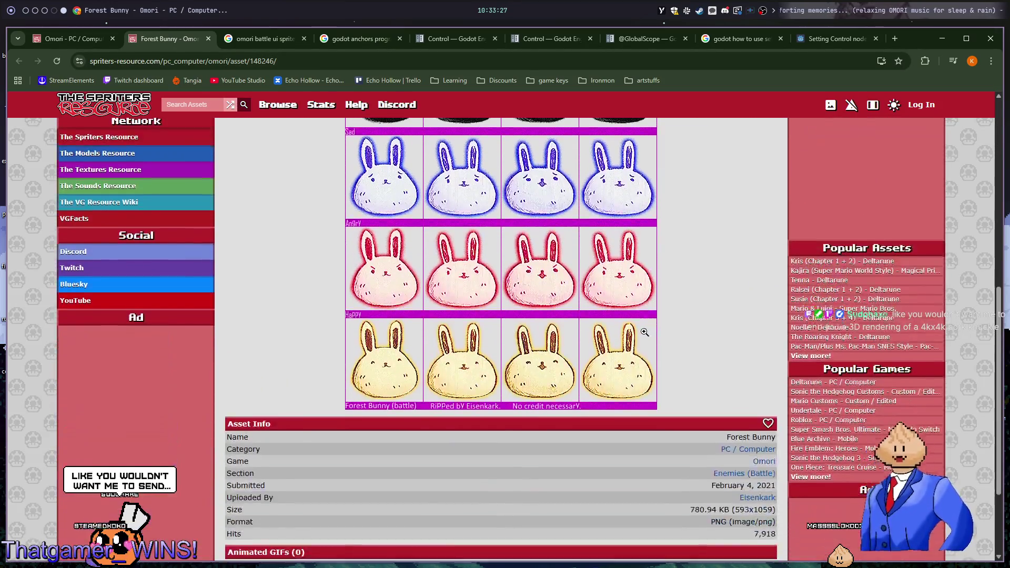
{"action": "scroll", "coordinate": [526, 278], "scroll_direction": "up", "scroll_amount": 6}
{"action": "scroll", "coordinate": [417, 185], "scroll_direction": "down", "scroll_amount": 2}
{"action": "scroll", "coordinate": [448, 267], "scroll_direction": "up", "scroll_amount": 3}
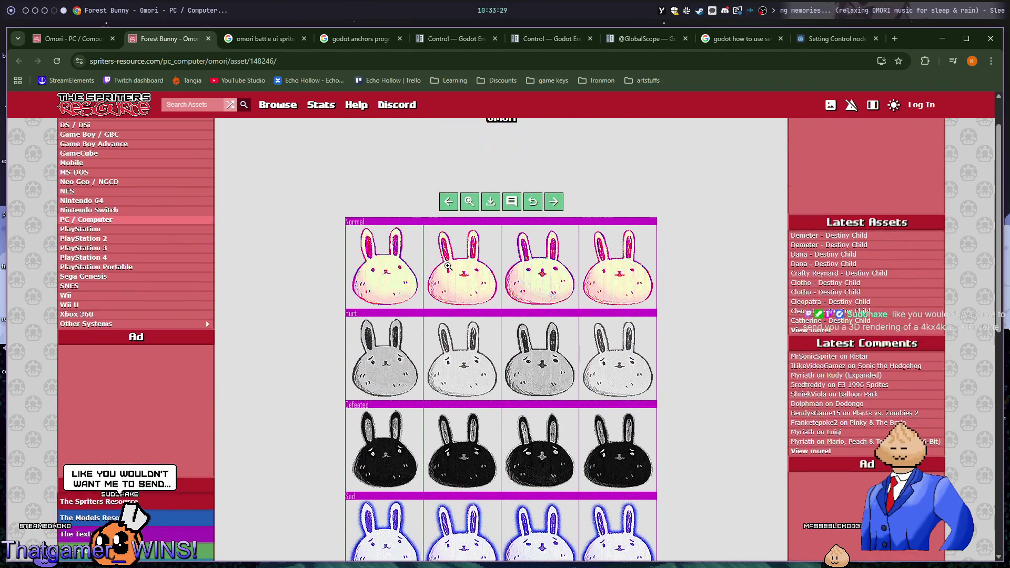
{"action": "left_click", "coordinate": [412, 271]}
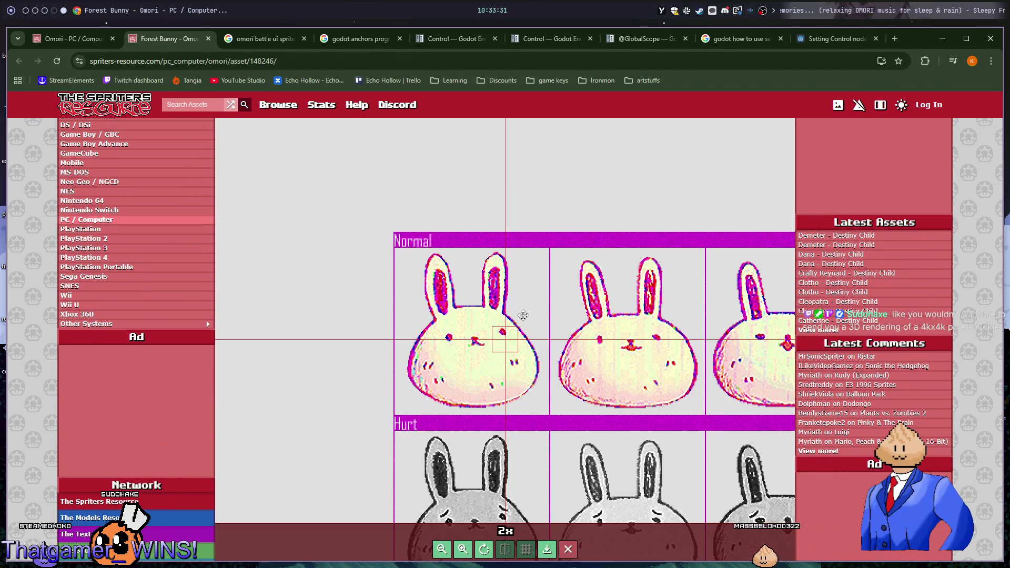
{"action": "left_click", "coordinate": [523, 314]}
{"action": "right_click", "coordinate": [486, 270]}
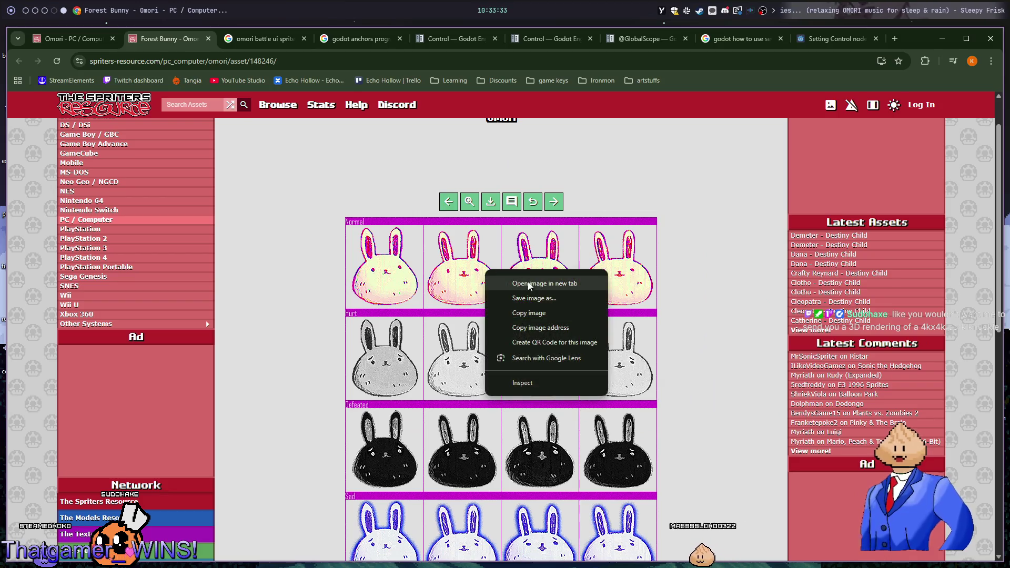
{"action": "left_click", "coordinate": [568, 313]}
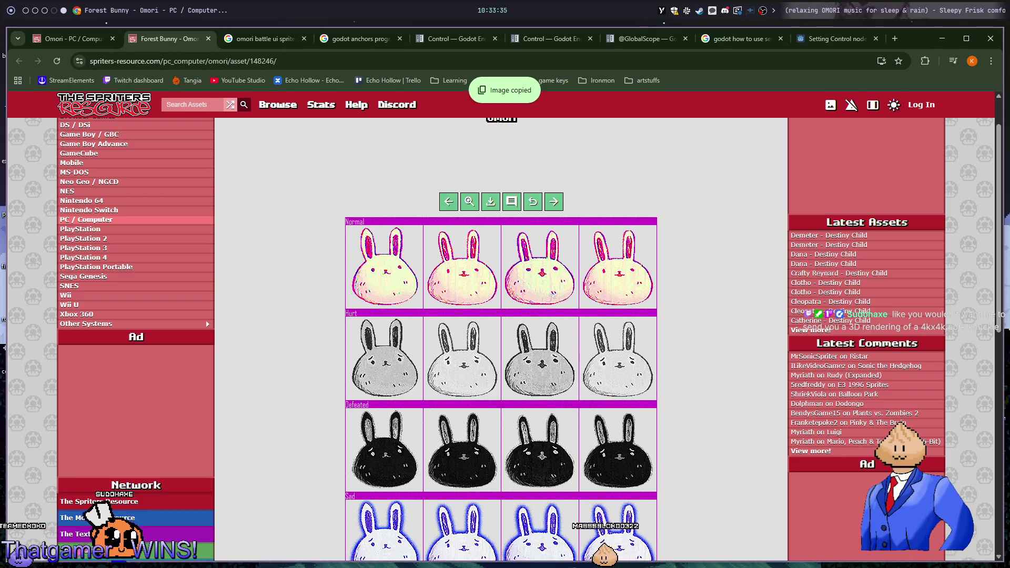
Switch workspaces from the browser through nvim back to the Godot editor
{"action": "key", "text": "alt+Tab"}
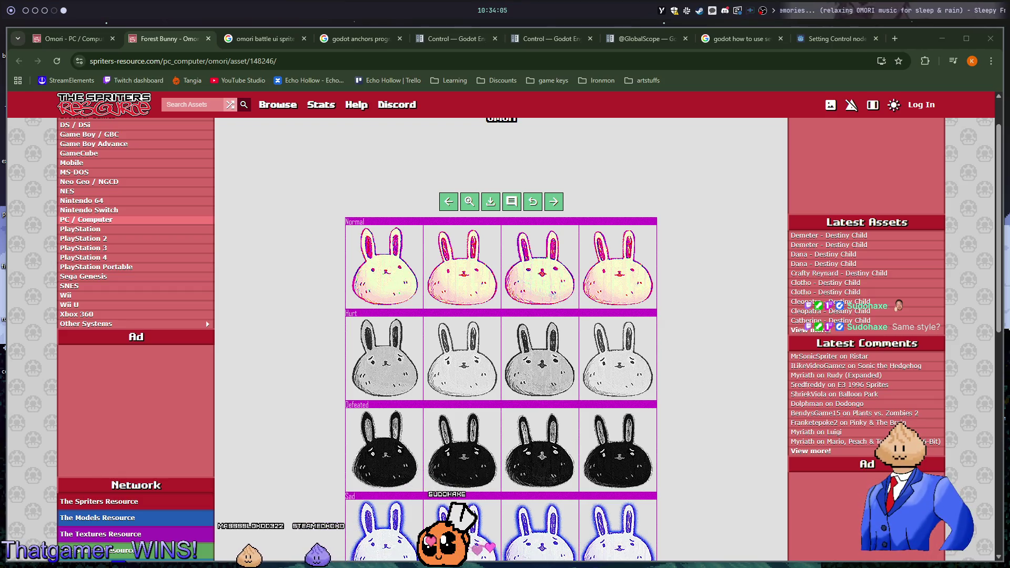
{"action": "left_click", "coordinate": [700, 177]}
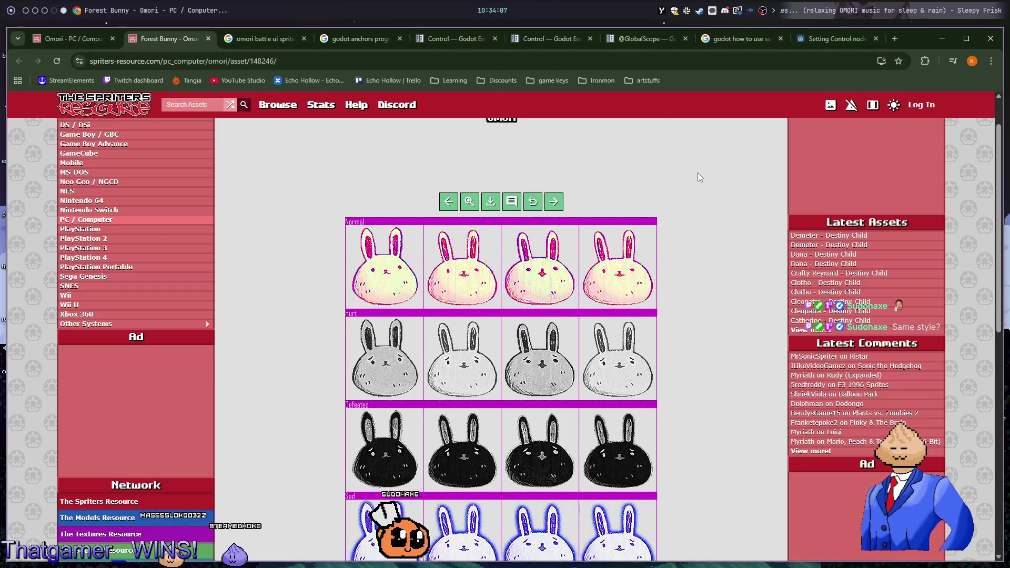
{"action": "key", "text": "alt+1"}
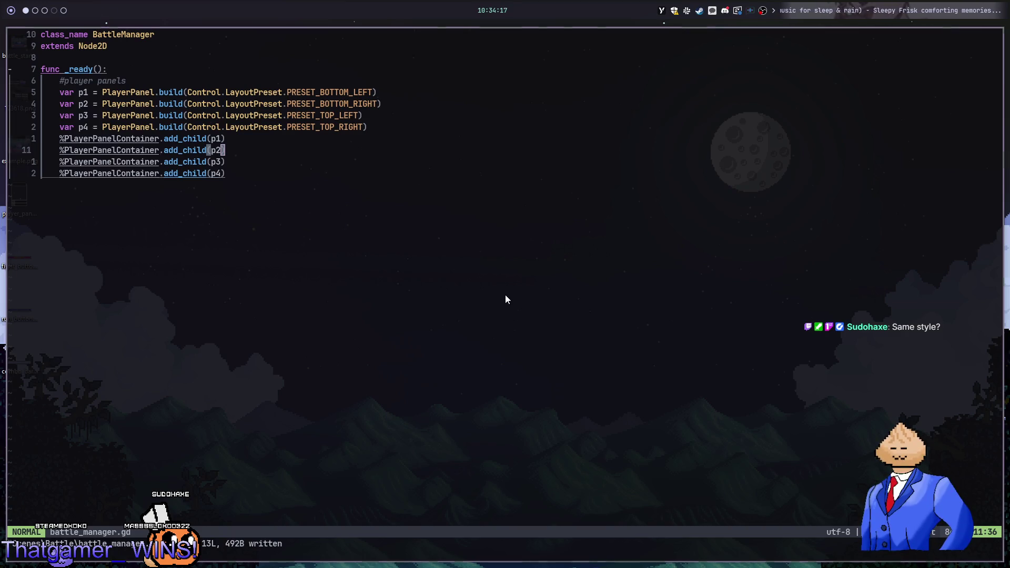
{"action": "key", "text": "alt+2"}
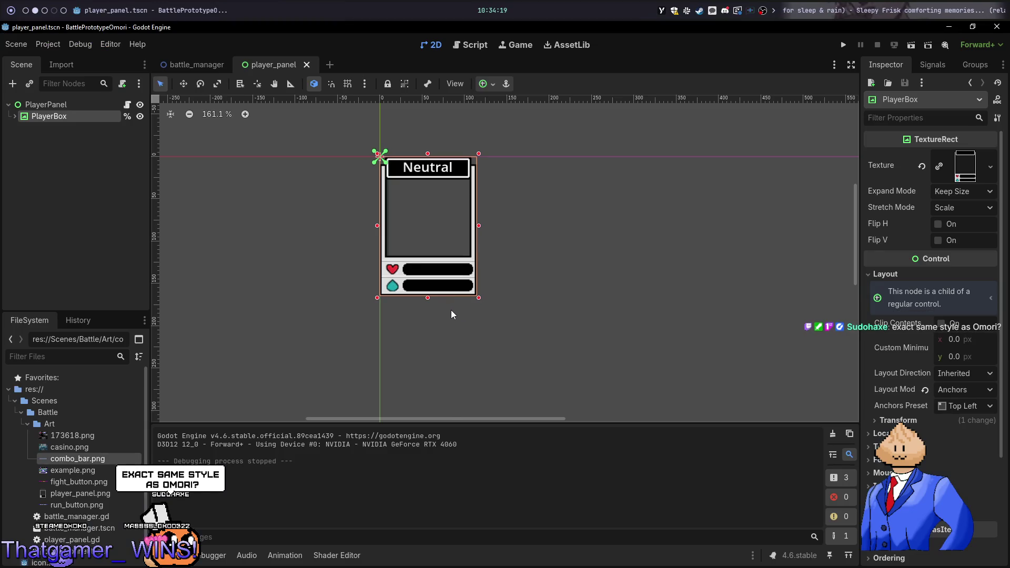
{"action": "key", "text": "alt+1"}
Bring up the sprite sheet in Aseprite, pick rectangular selection, and pan to its lower-right part
{"action": "key", "text": "alt+2"}
{"action": "key", "text": "alt+3"}
{"action": "key", "text": "m"}
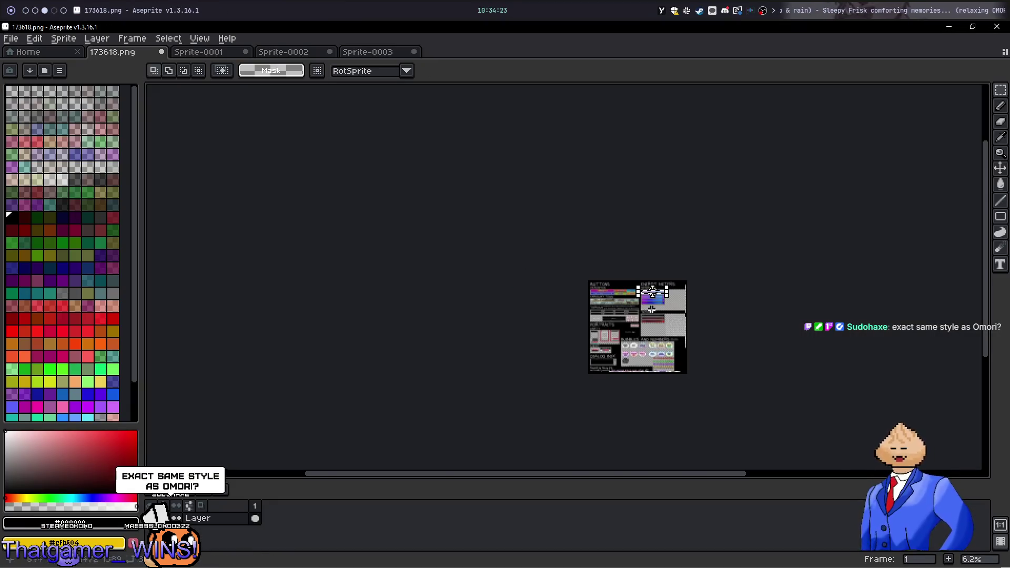
{"action": "scroll", "coordinate": [662, 309], "scroll_direction": "up", "scroll_amount": 7}
{"action": "scroll", "coordinate": [662, 310], "scroll_direction": "up", "scroll_amount": 1}
{"action": "scroll", "coordinate": [662, 310], "scroll_direction": "down", "scroll_amount": 4}
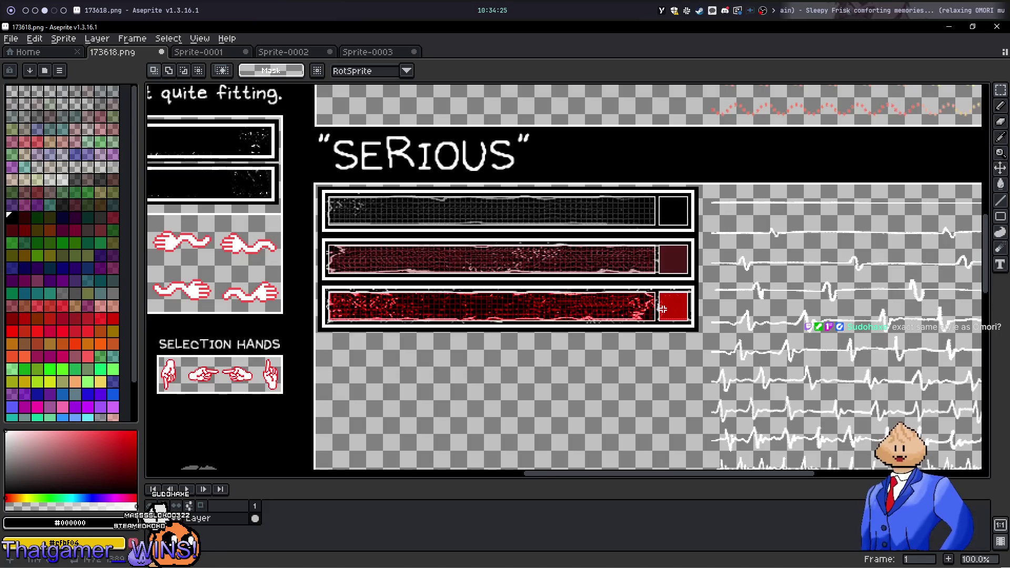
{"action": "scroll", "coordinate": [643, 304], "scroll_direction": "down", "scroll_amount": 2}
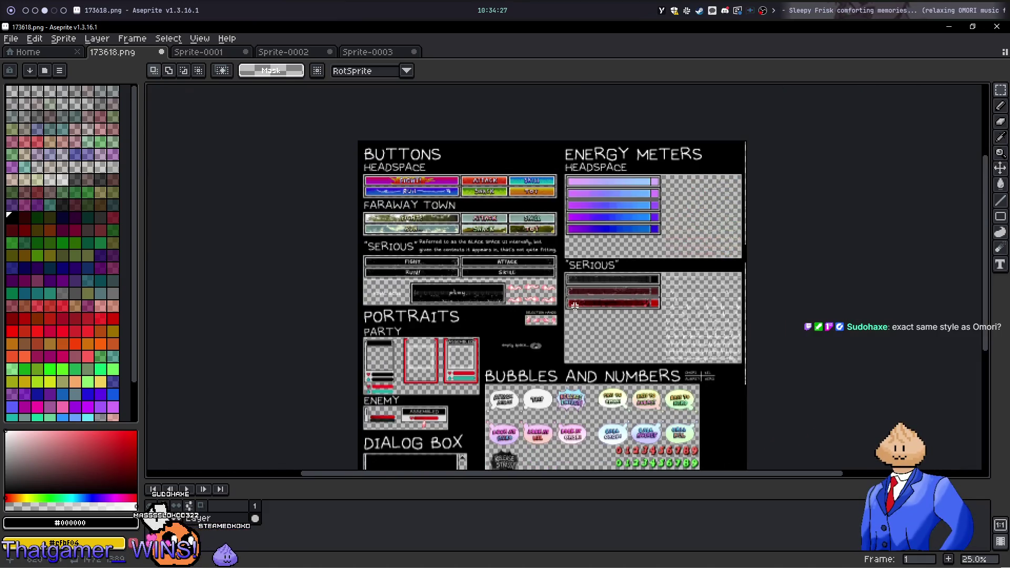
{"action": "scroll", "coordinate": [574, 305], "scroll_direction": "up", "scroll_amount": 1}
{"action": "mouse_move", "coordinate": [583, 350]}
{"action": "left_mouse_down"}
{"action": "mouse_move", "coordinate": [601, 301]}
{"action": "mouse_move", "coordinate": [810, 234]}
{"action": "mouse_move", "coordinate": [827, 146]}
{"action": "left_mouse_up"}
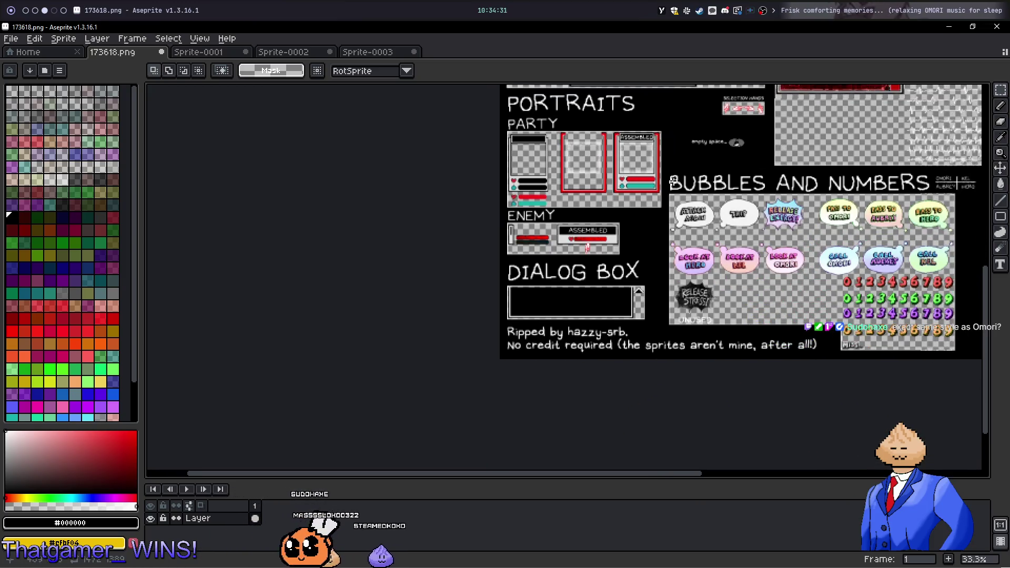
Zoom in on the Headspace and Faraway Town FIGHT and RUN button sprites, then go to nvim
{"action": "scroll", "coordinate": [640, 208], "scroll_direction": "up", "scroll_amount": 2}
{"action": "scroll", "coordinate": [639, 208], "scroll_direction": "down", "scroll_amount": 1}
{"action": "scroll", "coordinate": [639, 208], "scroll_direction": "up", "scroll_amount": 5}
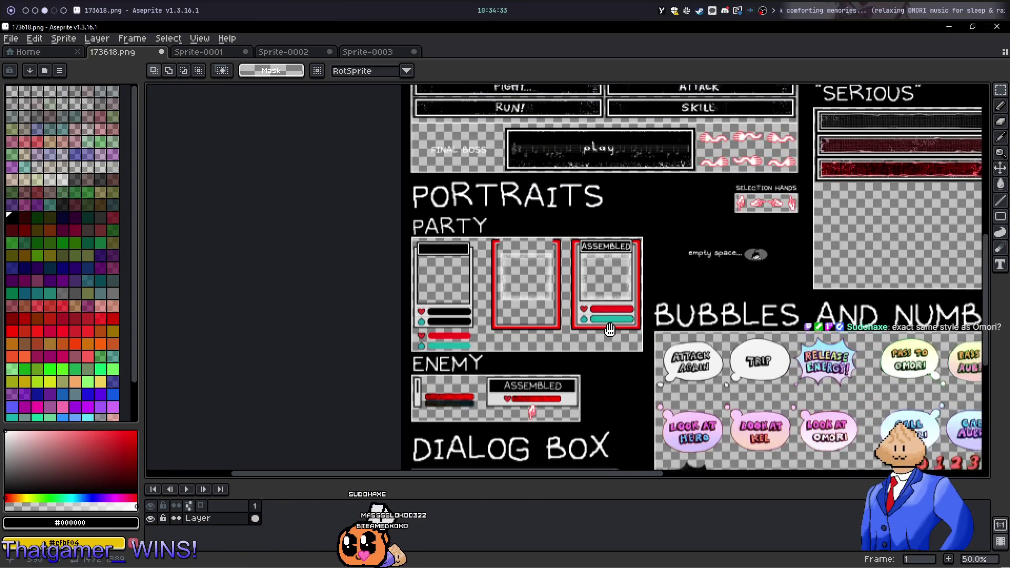
{"action": "scroll", "coordinate": [702, 219], "scroll_direction": "up", "scroll_amount": 3}
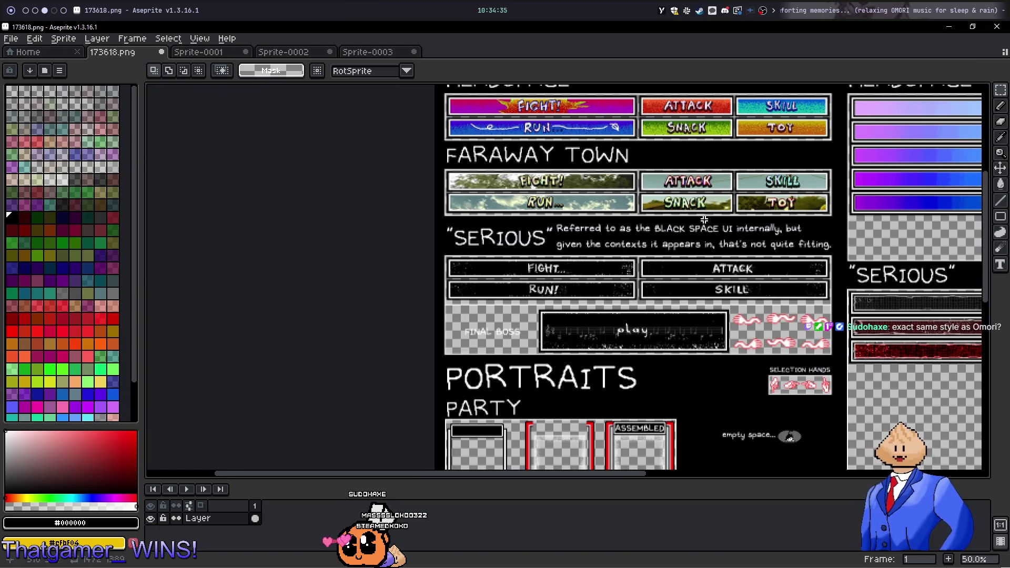
{"action": "scroll", "coordinate": [702, 254], "scroll_direction": "up", "scroll_amount": 3}
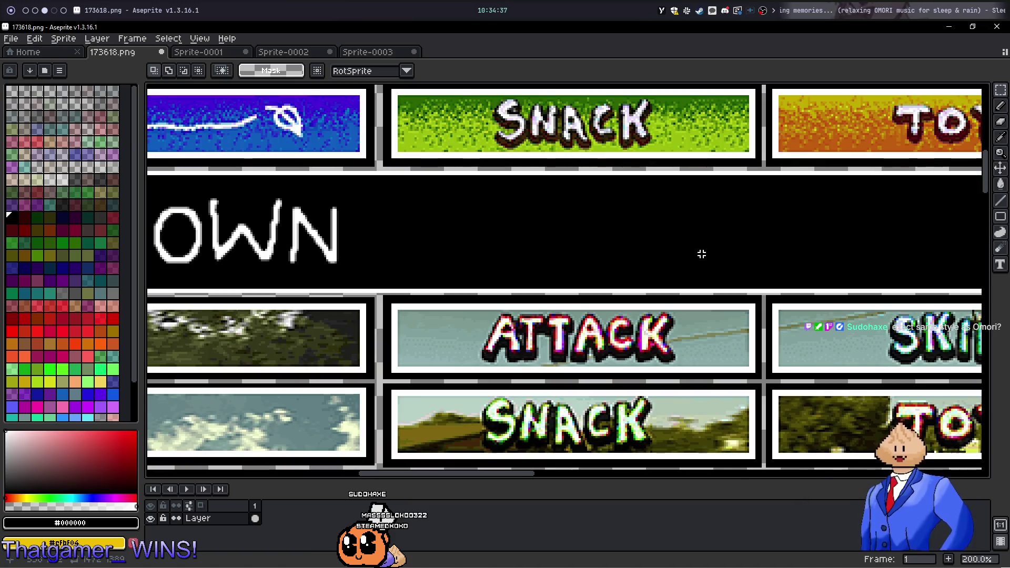
{"action": "scroll", "coordinate": [702, 254], "scroll_direction": "down", "scroll_amount": 2}
{"action": "left_click_drag", "start_coordinate": [608, 217], "coordinate": [665, 217]}
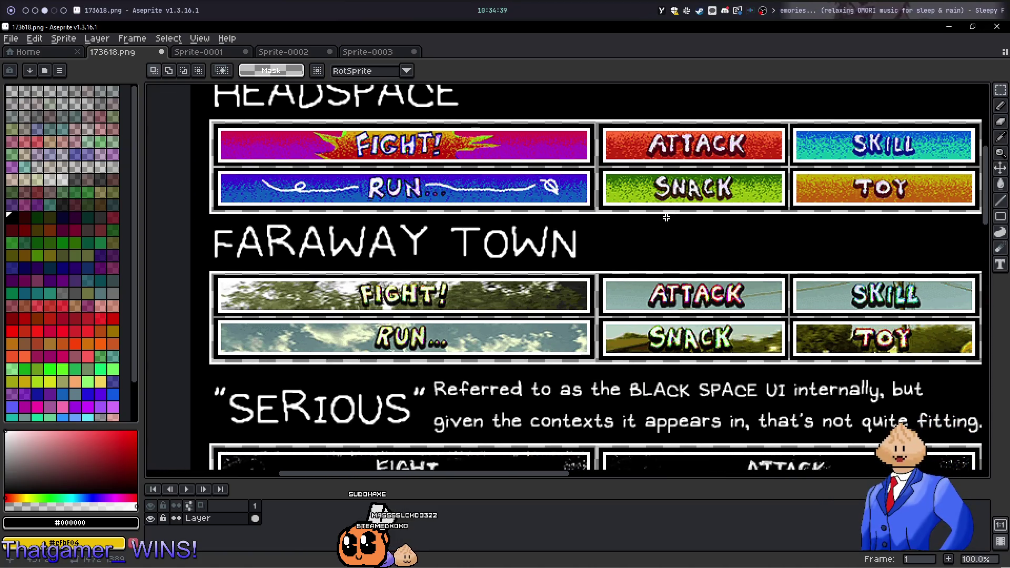
{"action": "key", "text": "alt+1"}
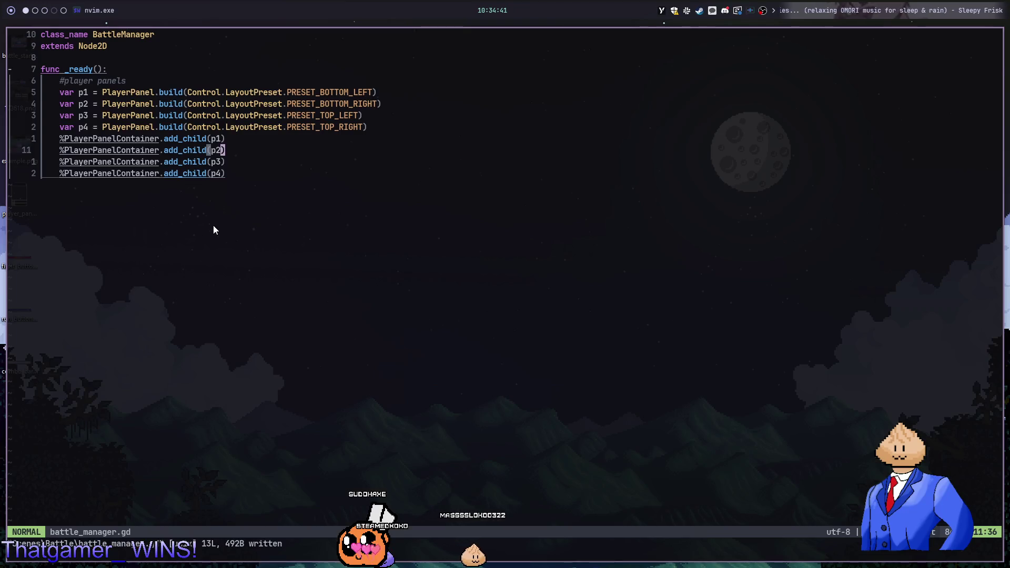
Back in the browser, close the Forest Bunny tab and re-toggle the Bosses (Battle) section
{"action": "key", "text": "alt+2"}
{"action": "key", "text": "alt+3"}
{"action": "key", "text": "alt+4"}
{"action": "key", "text": "alt+5"}
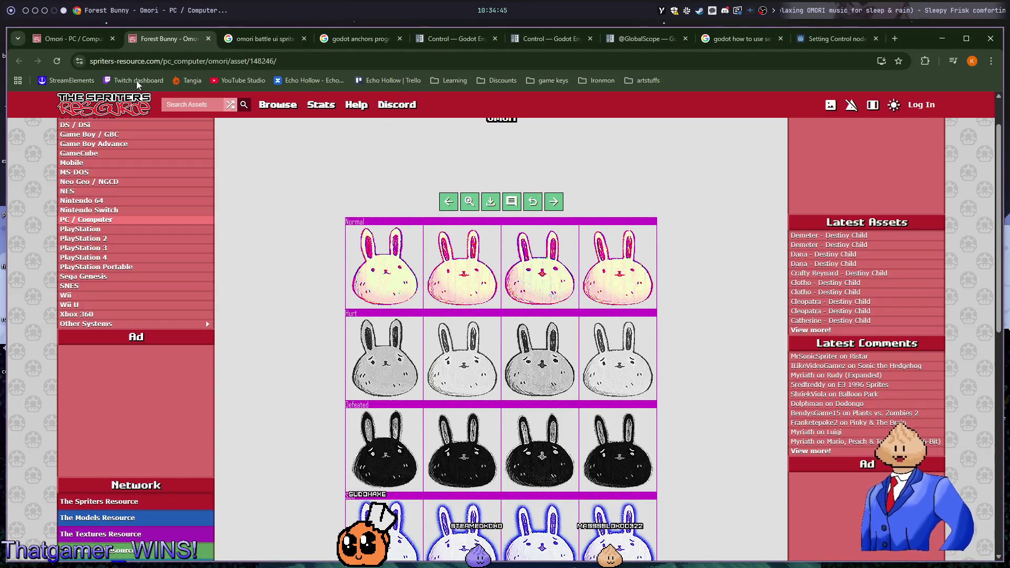
{"action": "key", "text": "ctrl+w"}
{"action": "key", "text": "Return"}
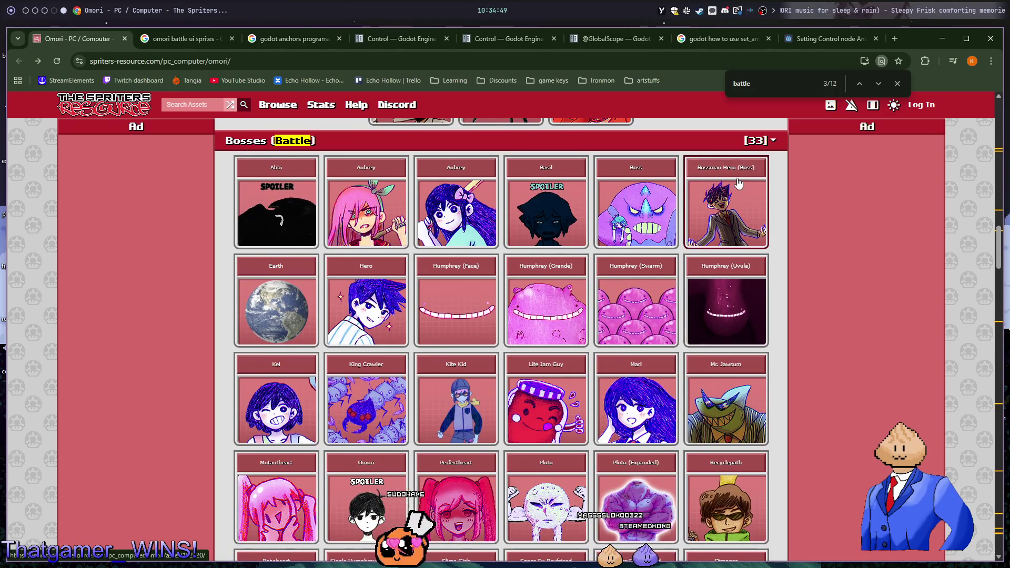
{"action": "scroll", "coordinate": [759, 254], "scroll_direction": "up", "scroll_amount": 2}
{"action": "left_click", "coordinate": [288, 247]}
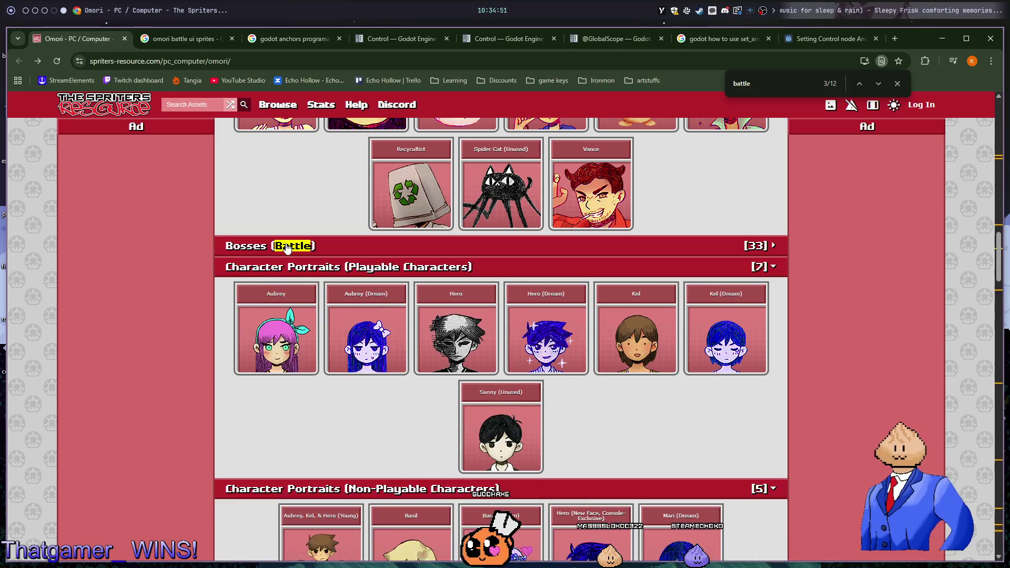
{"action": "left_click", "coordinate": [288, 247]}
View the Aubrey boss sprite sheet, return to the Omori page, and copy its address
{"action": "left_click", "coordinate": [586, 334]}
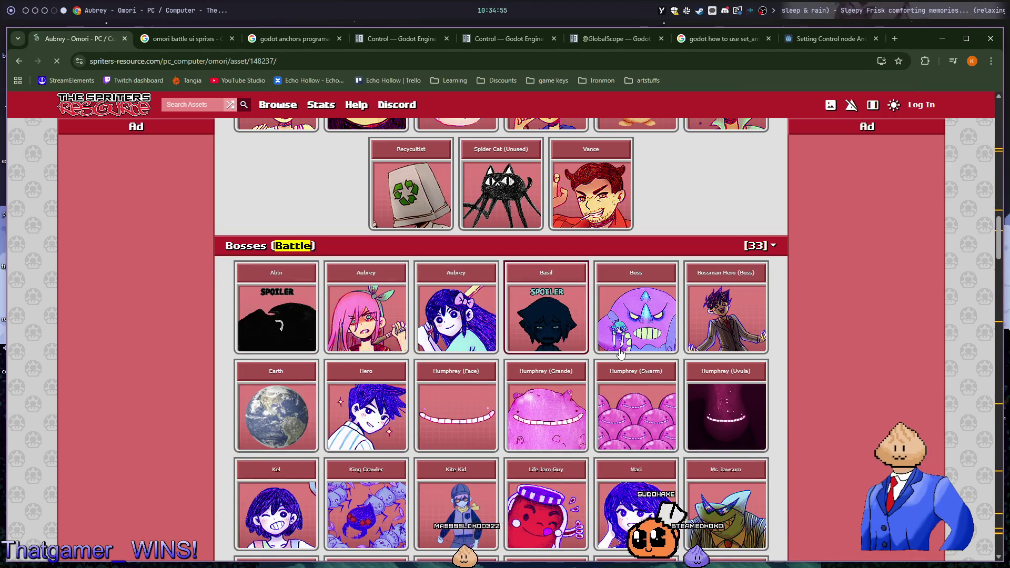
{"action": "scroll", "coordinate": [590, 345], "scroll_direction": "down", "scroll_amount": 10}
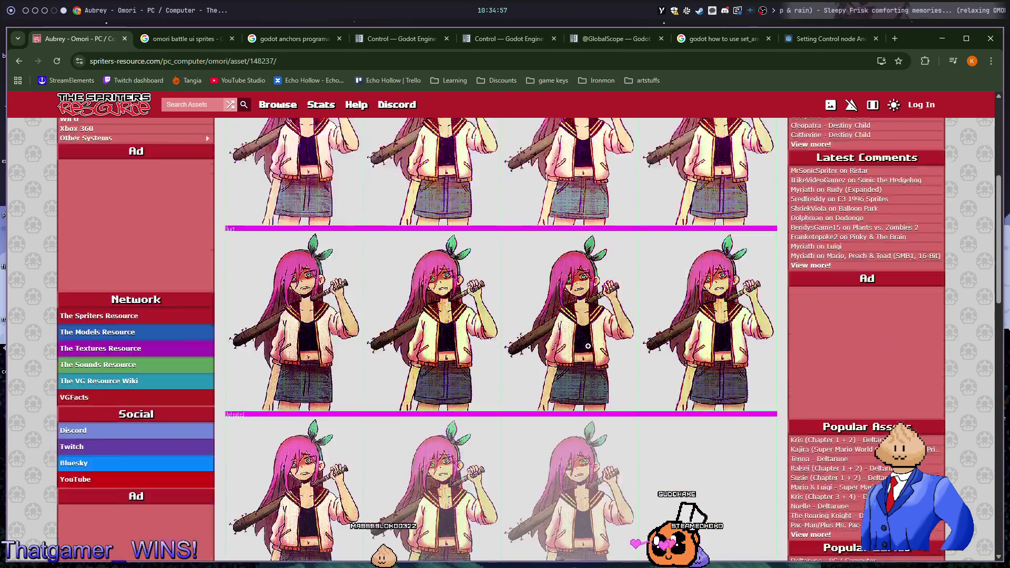
{"action": "key", "text": "alt+Left"}
{"action": "left_click", "coordinate": [236, 61]}
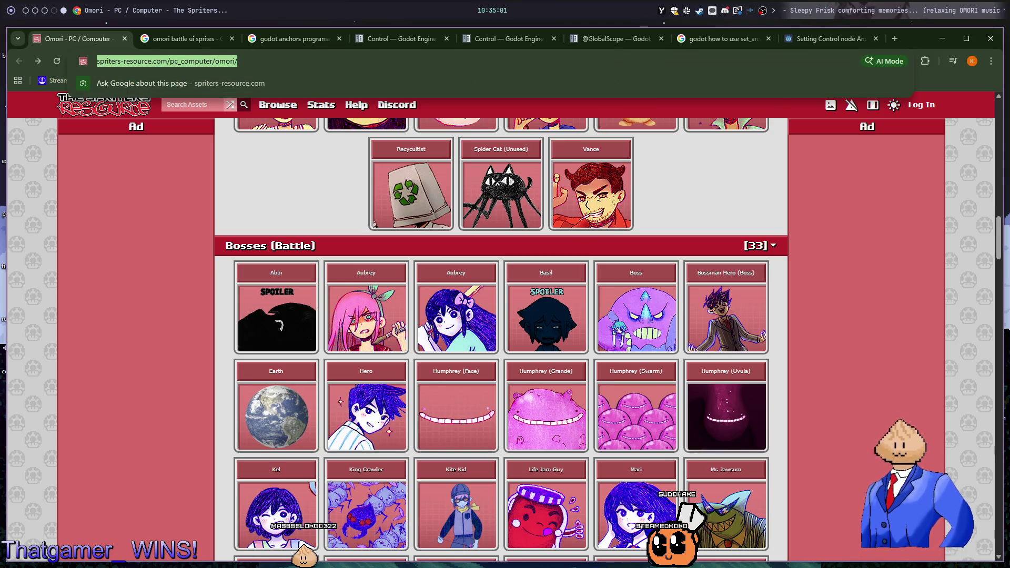
{"action": "key", "text": "alt+Tab"}
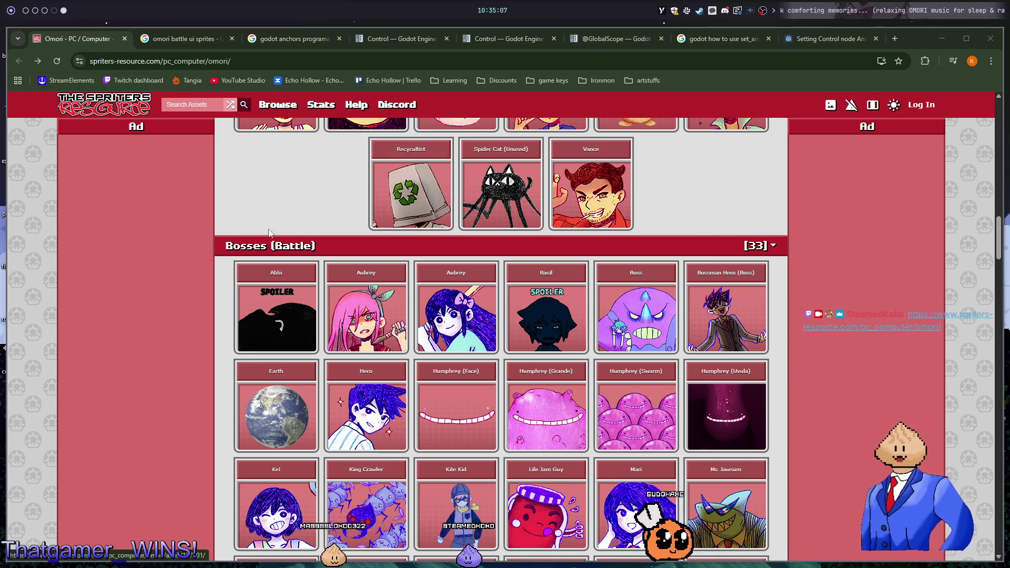
Browse the Slime Girls boss sheet, then open the Ye Old Sprout sprite sheet
{"action": "scroll", "coordinate": [343, 321], "scroll_direction": "down", "scroll_amount": 6}
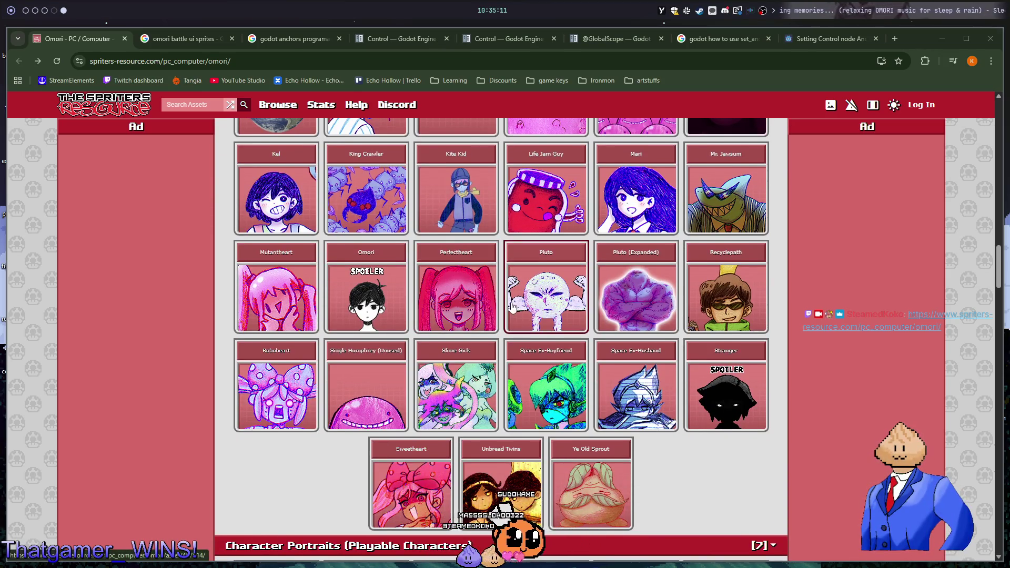
{"action": "left_click", "coordinate": [453, 419]}
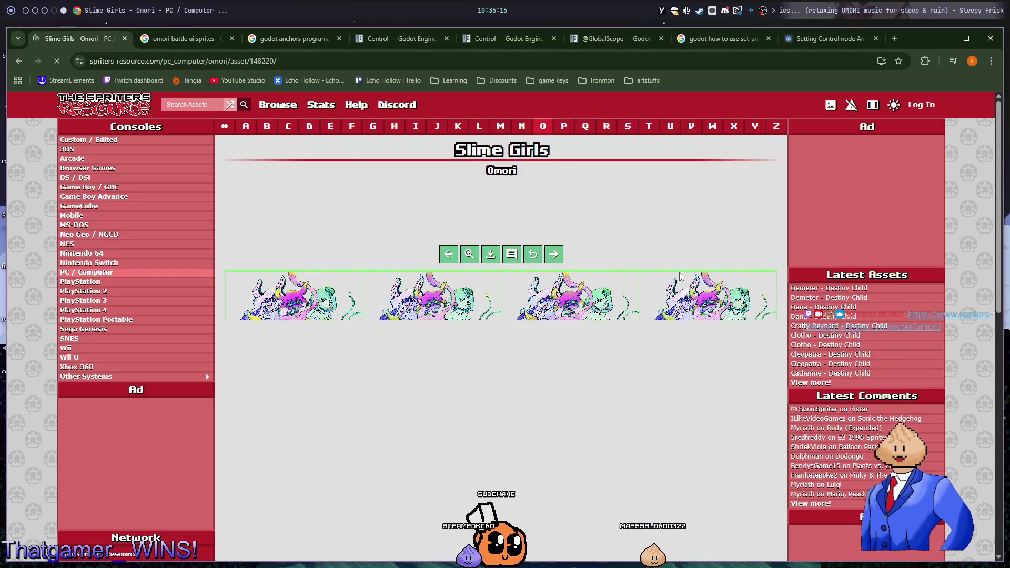
{"action": "scroll", "coordinate": [687, 282], "scroll_direction": "down", "scroll_amount": 5}
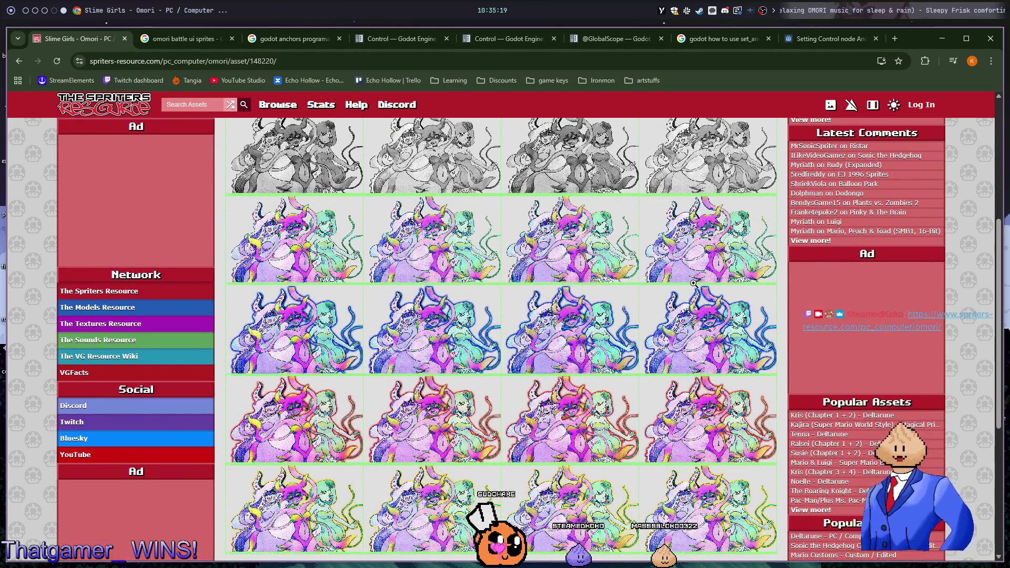
{"action": "scroll", "coordinate": [693, 283], "scroll_direction": "down", "scroll_amount": 2}
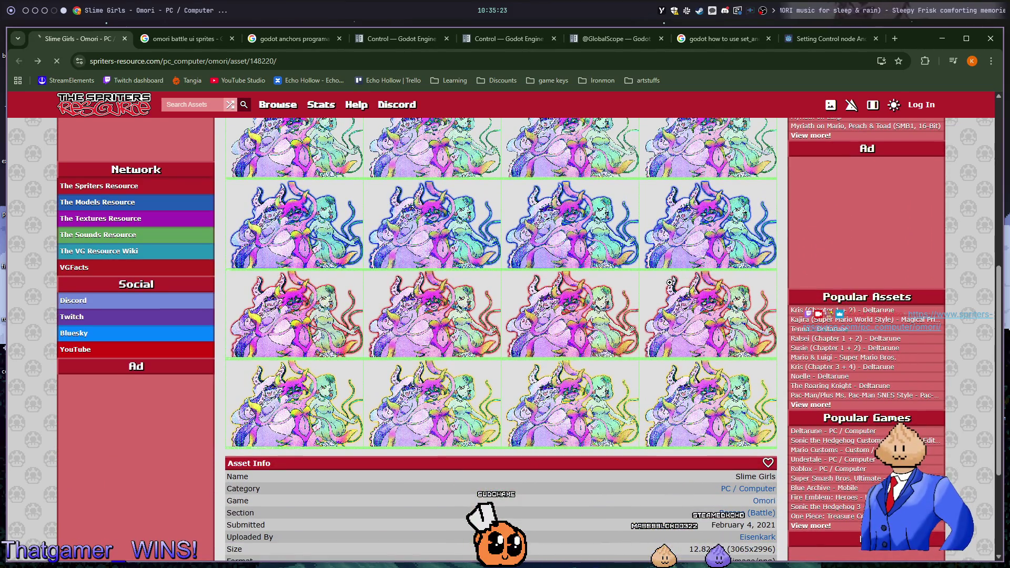
{"action": "key", "text": "alt+Left"}
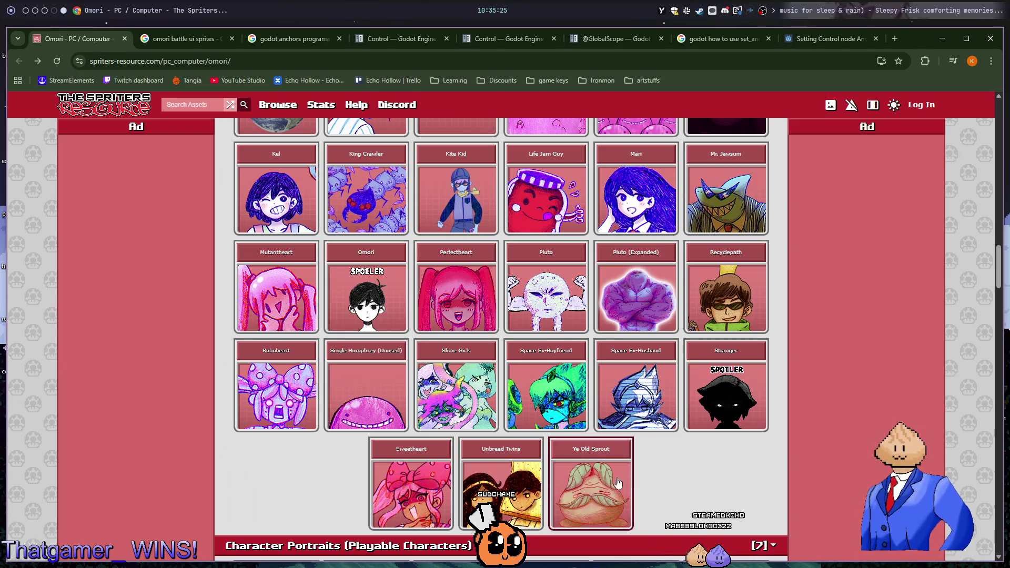
{"action": "left_click", "coordinate": [601, 514]}
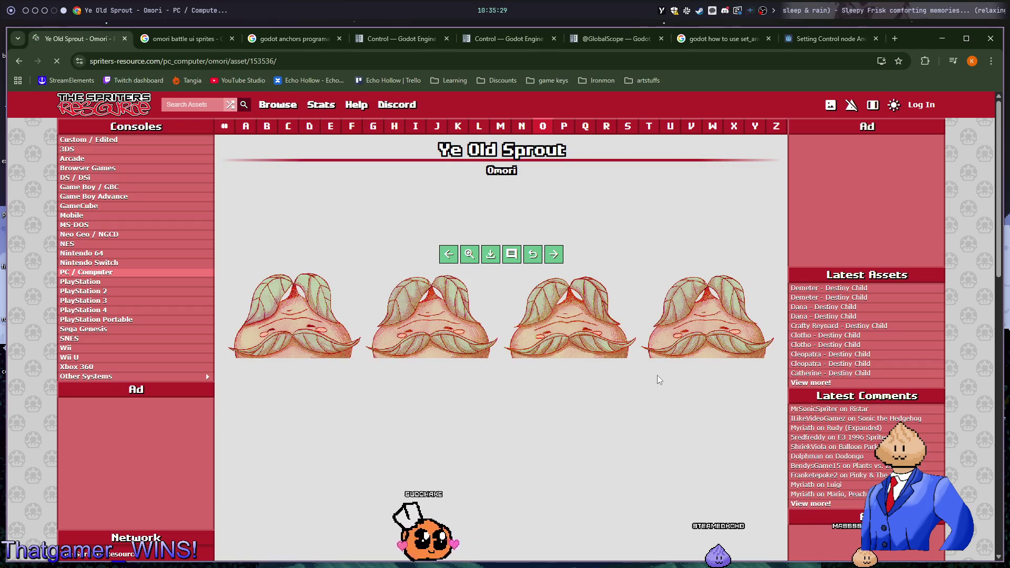
Scroll through the Ye Old Sprout sprite sheet, then return to the Omori game page
{"action": "scroll", "coordinate": [658, 374], "scroll_direction": "down", "scroll_amount": 4}
{"action": "scroll", "coordinate": [672, 377], "scroll_direction": "down", "scroll_amount": 6}
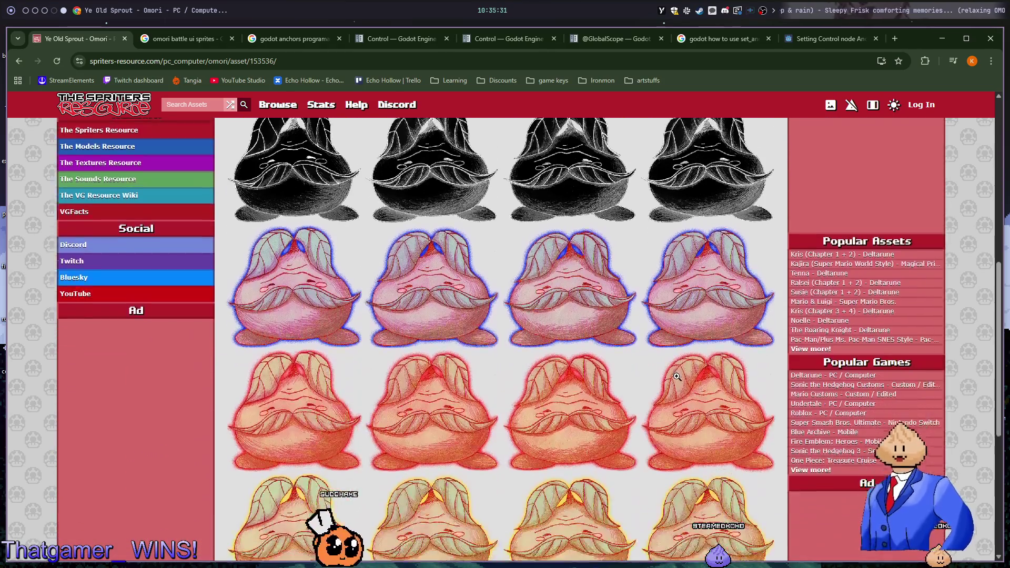
{"action": "scroll", "coordinate": [692, 361], "scroll_direction": "up", "scroll_amount": 6}
{"action": "scroll", "coordinate": [691, 361], "scroll_direction": "up", "scroll_amount": 3}
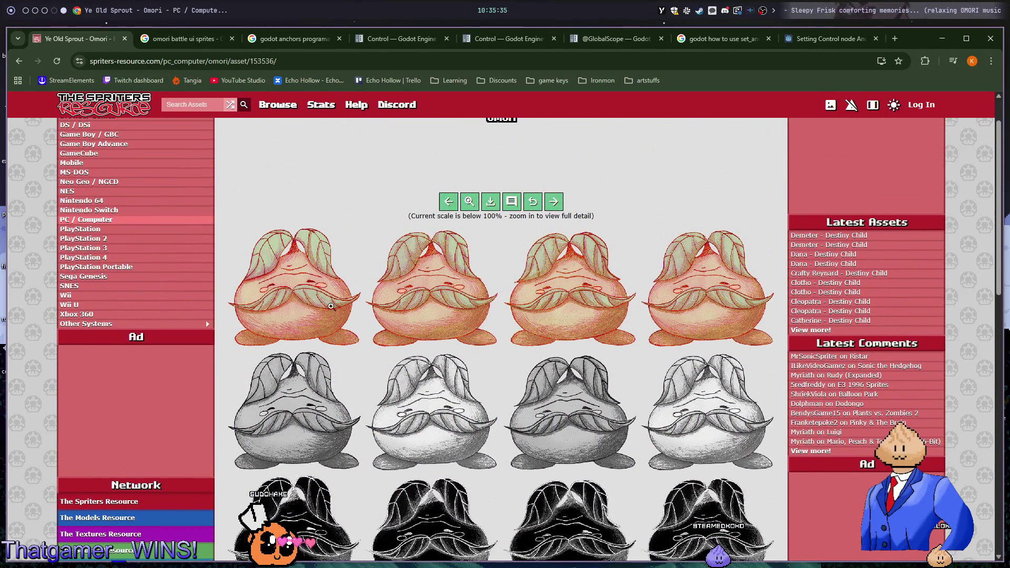
{"action": "scroll", "coordinate": [330, 306], "scroll_direction": "down", "scroll_amount": 4}
{"action": "scroll", "coordinate": [377, 344], "scroll_direction": "up", "scroll_amount": 5}
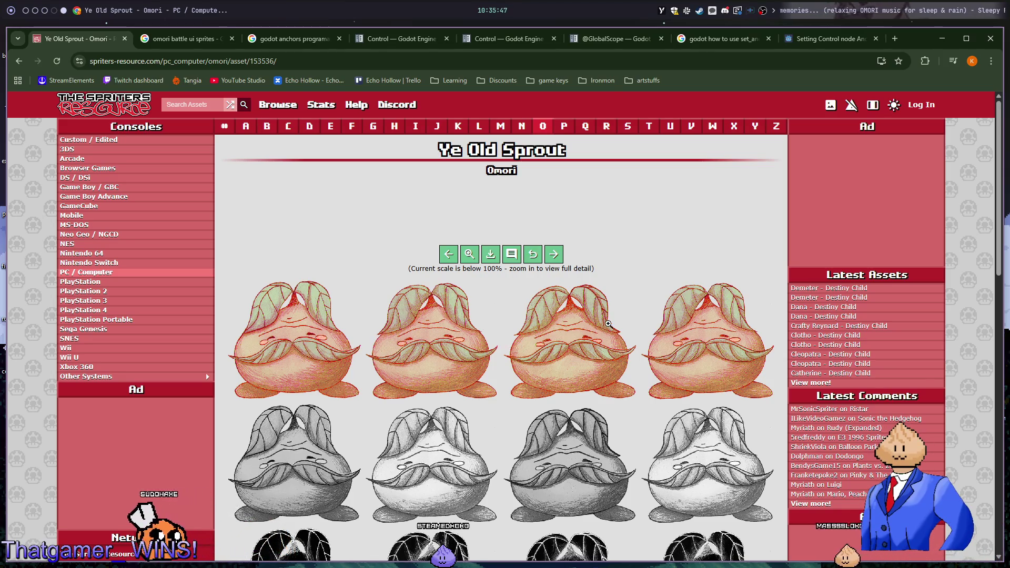
{"action": "key", "text": "alt+Left"}
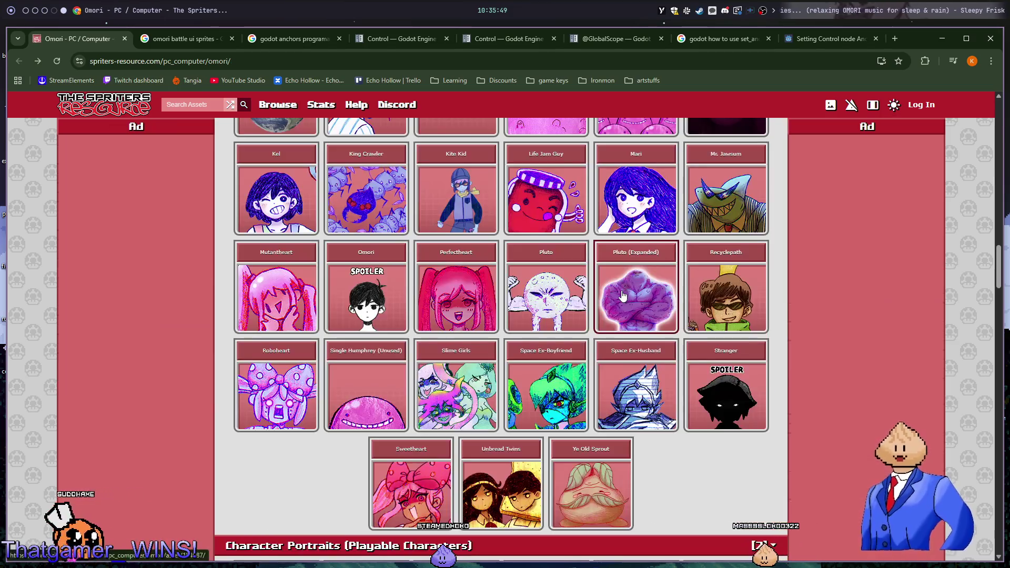
Browse further along the Omori page, scroll back to the top, and switch to battle_manager.gd in nvim
{"action": "scroll", "coordinate": [623, 296], "scroll_direction": "up", "scroll_amount": 5}
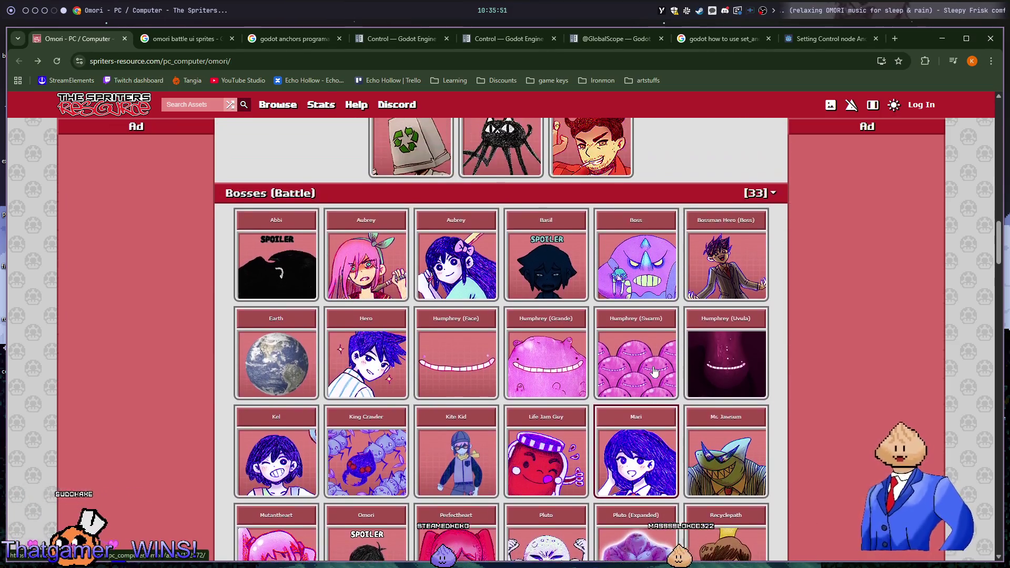
{"action": "scroll", "coordinate": [654, 371], "scroll_direction": "up", "scroll_amount": 5}
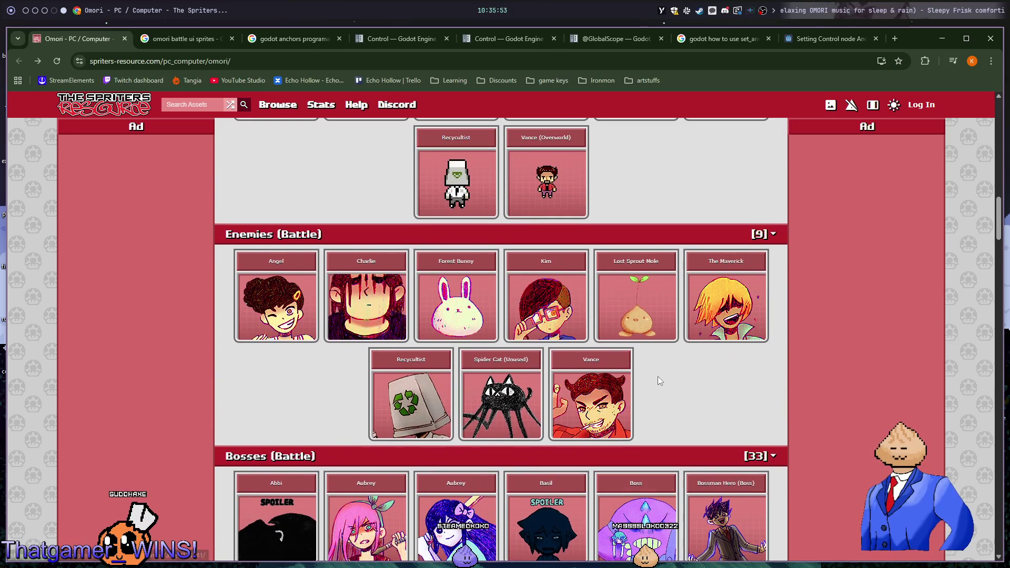
{"action": "scroll", "coordinate": [657, 377], "scroll_direction": "down", "scroll_amount": 3}
{"action": "scroll", "coordinate": [647, 379], "scroll_direction": "up", "scroll_amount": 1}
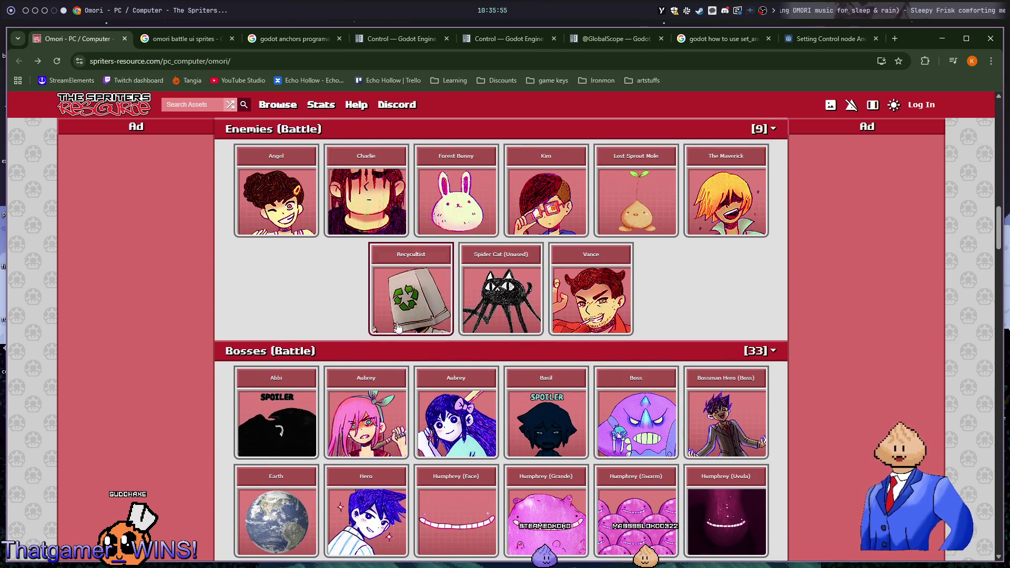
{"action": "scroll", "coordinate": [317, 294], "scroll_direction": "down", "scroll_amount": 3}
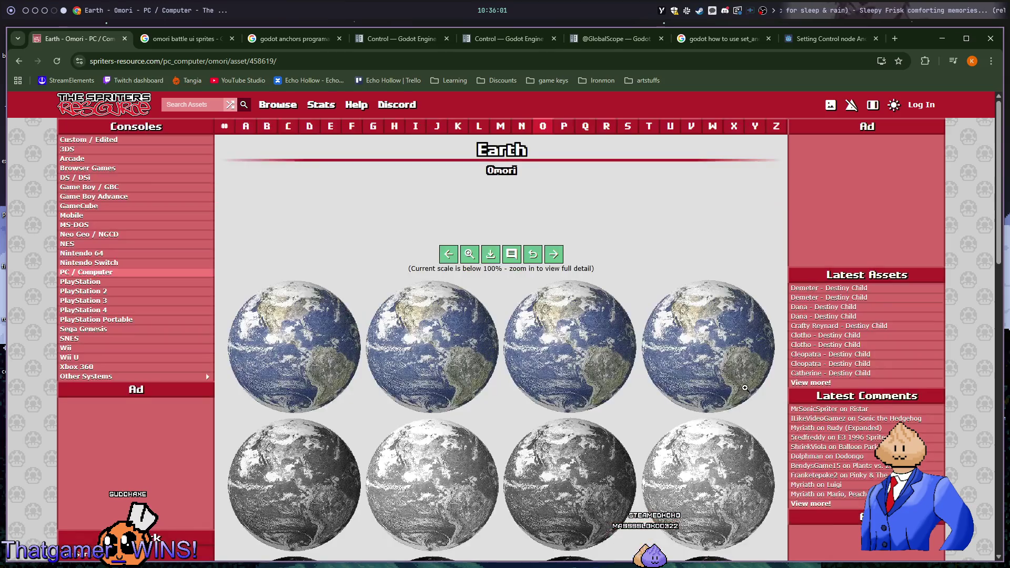
{"action": "scroll", "coordinate": [736, 395], "scroll_direction": "down", "scroll_amount": 10}
{"action": "scroll", "coordinate": [723, 396], "scroll_direction": "down", "scroll_amount": 3}
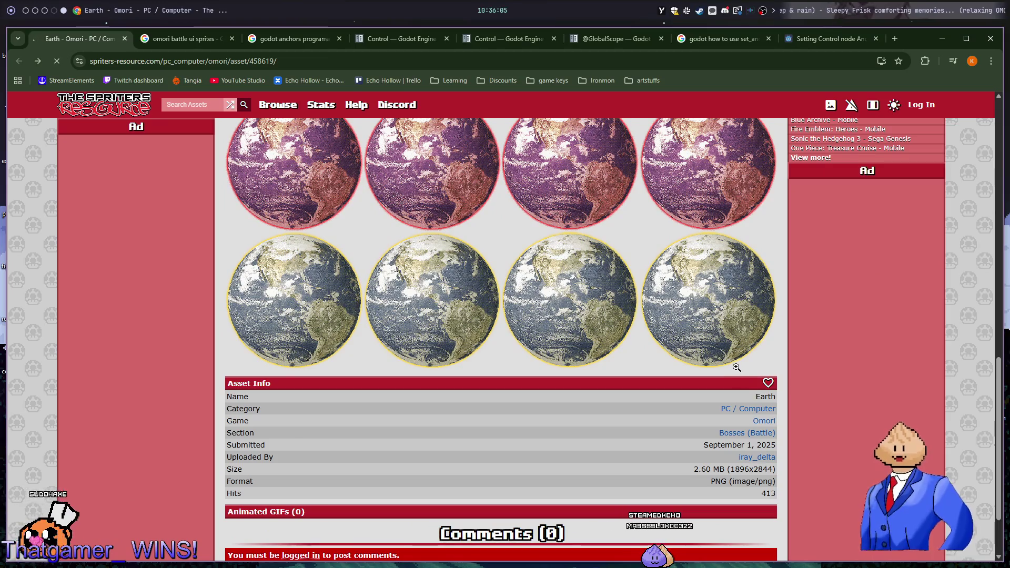
{"action": "key", "text": "alt+Left"}
{"action": "scroll", "coordinate": [735, 370], "scroll_direction": "up", "scroll_amount": 15}
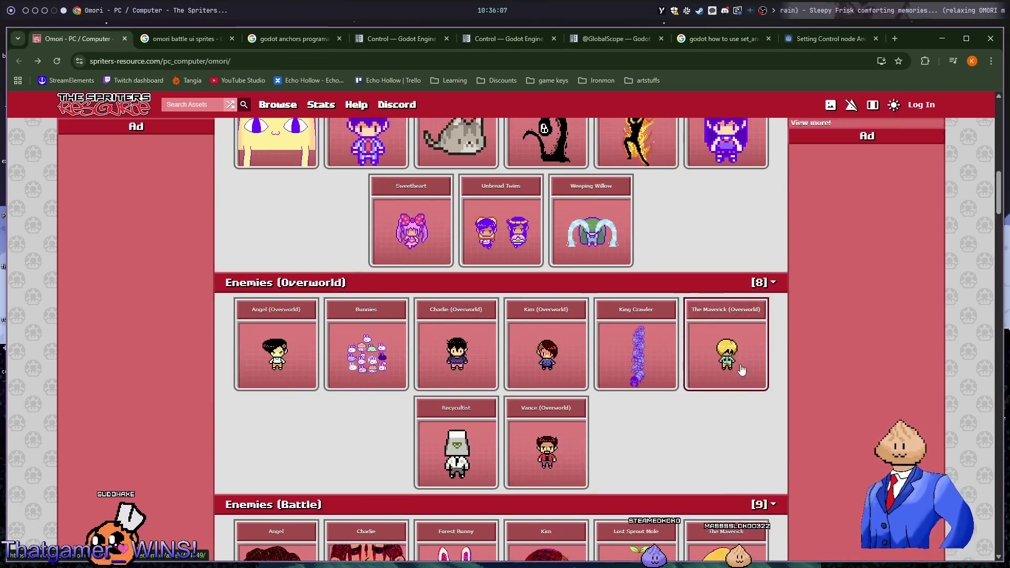
{"action": "scroll", "coordinate": [735, 383], "scroll_direction": "up", "scroll_amount": 5}
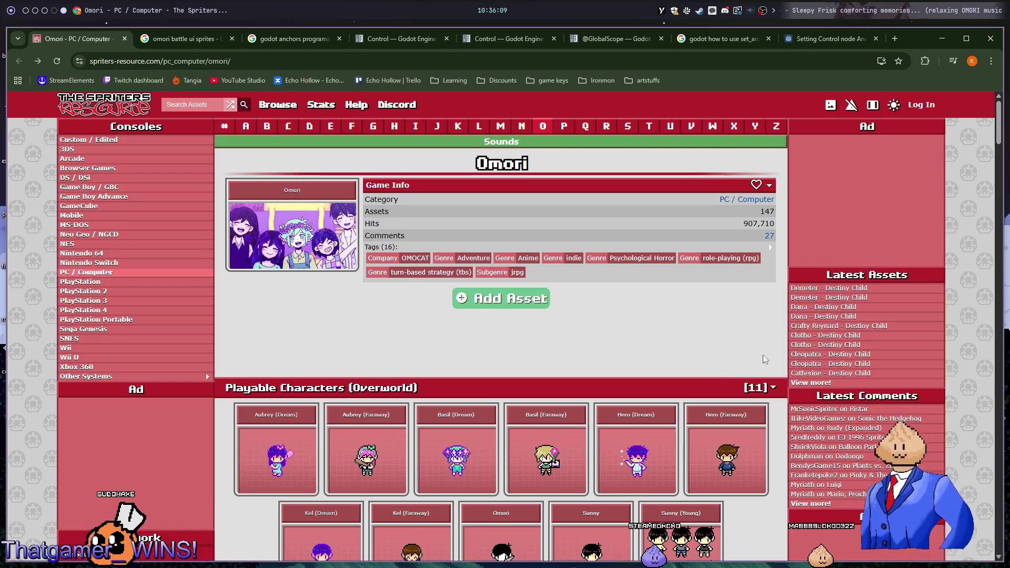
{"action": "key", "text": "alt+Tab"}
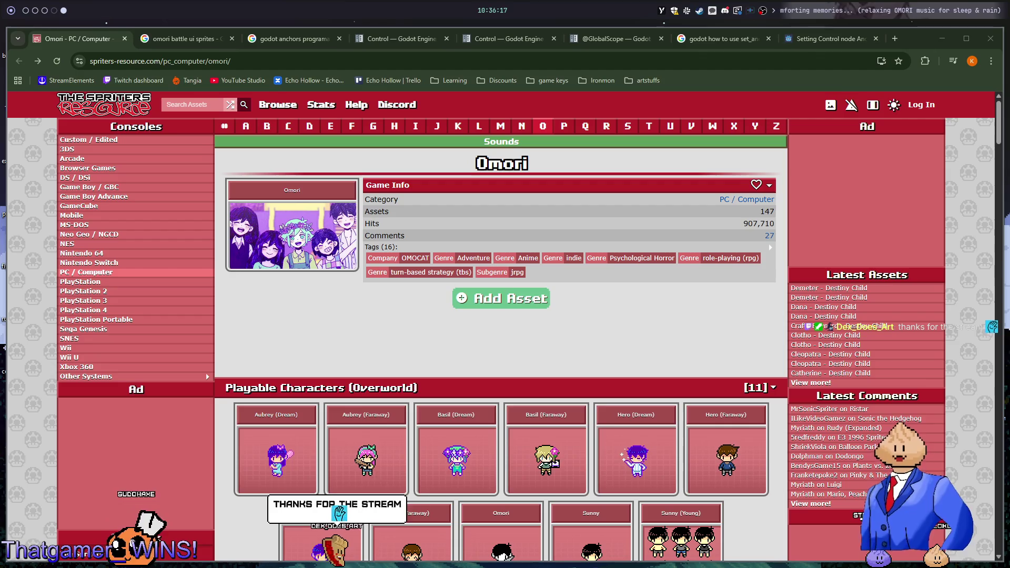
{"action": "key", "text": "alt+1"}
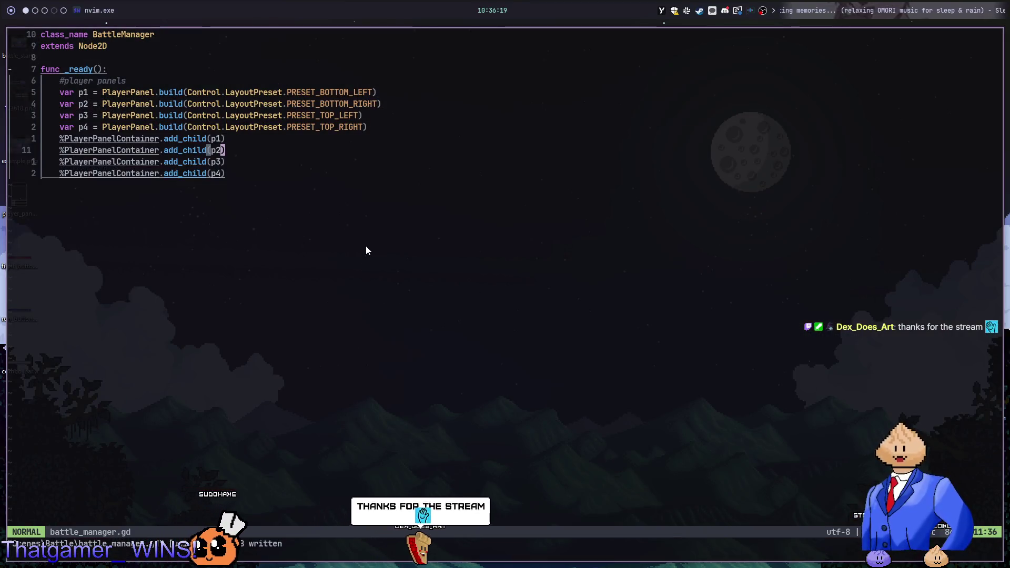
Open the battle_manager scene and test-run it to check the four corner Neutral panels
{"action": "key", "text": "alt+2"}
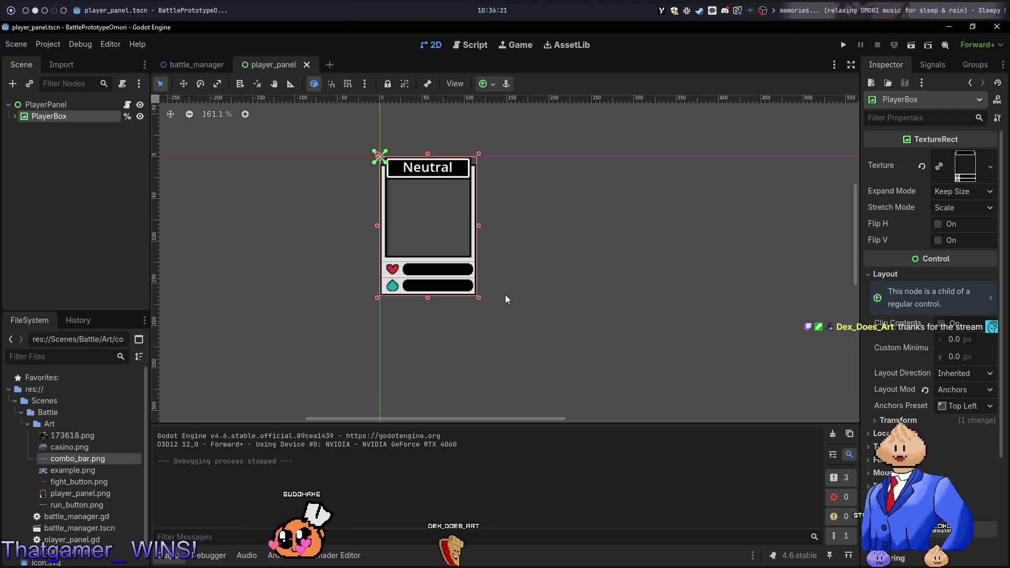
{"action": "left_click", "coordinate": [193, 64]}
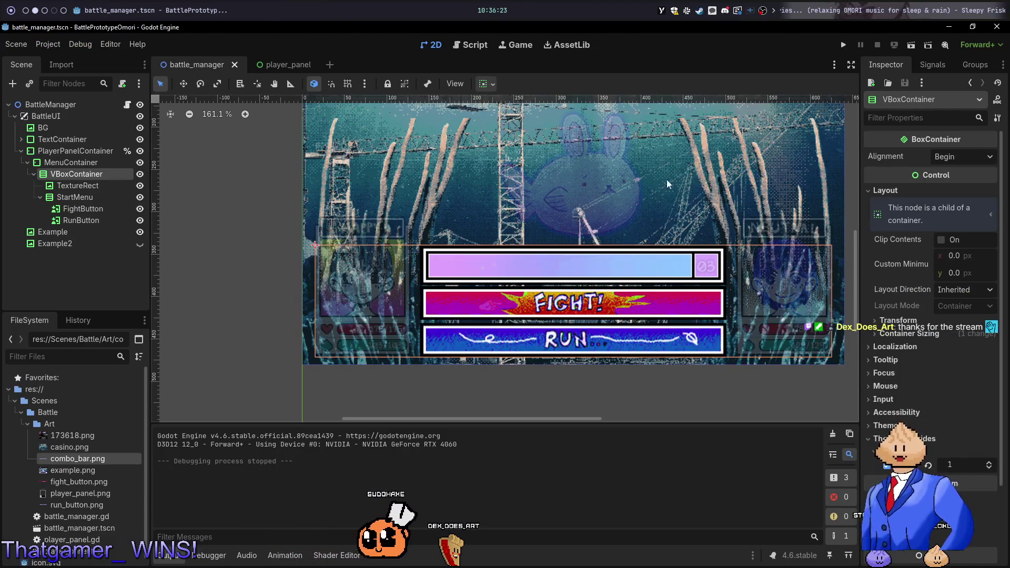
{"action": "scroll", "coordinate": [667, 179], "scroll_direction": "down", "scroll_amount": 4}
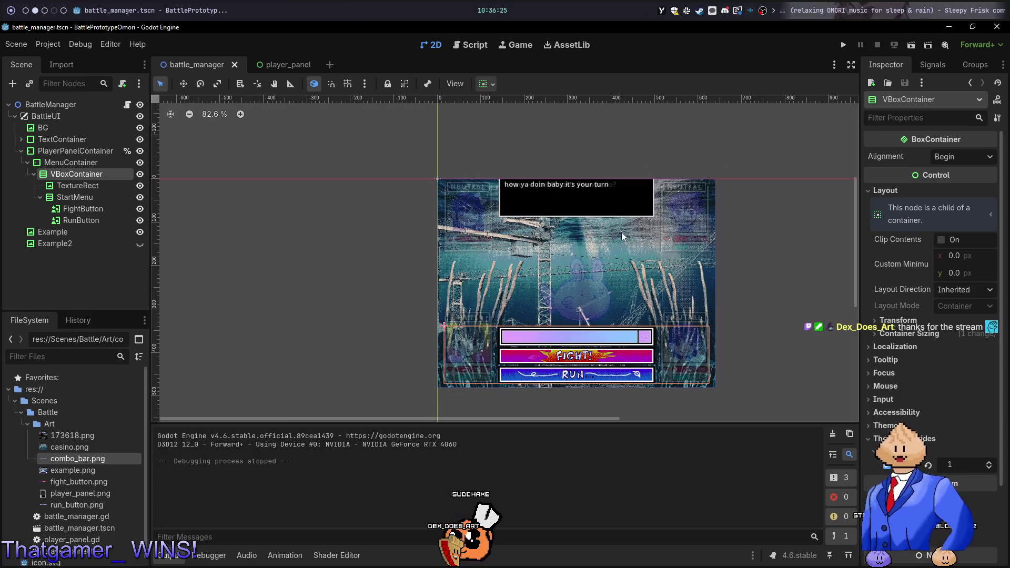
{"action": "key", "text": "F5"}
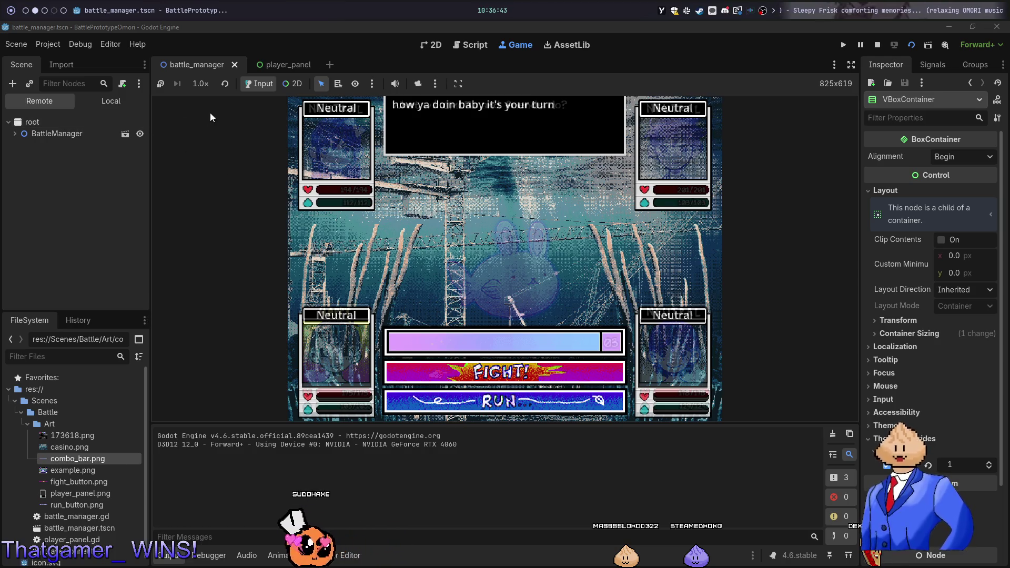
{"action": "key", "text": "F8"}
{"action": "left_click", "coordinate": [92, 155]}
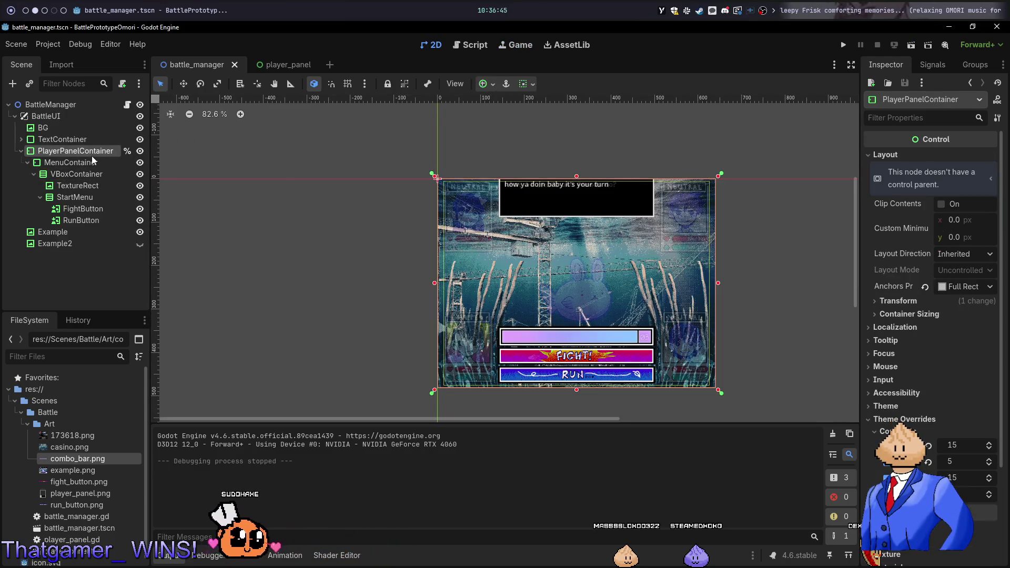
Nudge PlayerPanelContainer's margin_bottom theme override, then run the scene and the project to compare layouts
{"action": "left_click", "coordinate": [902, 301]}
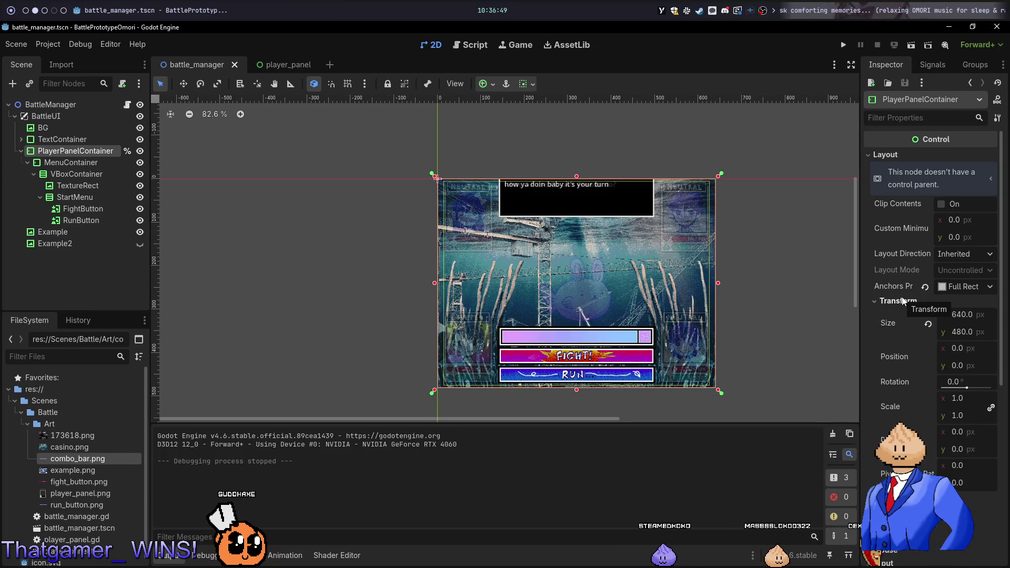
{"action": "left_click", "coordinate": [902, 301]}
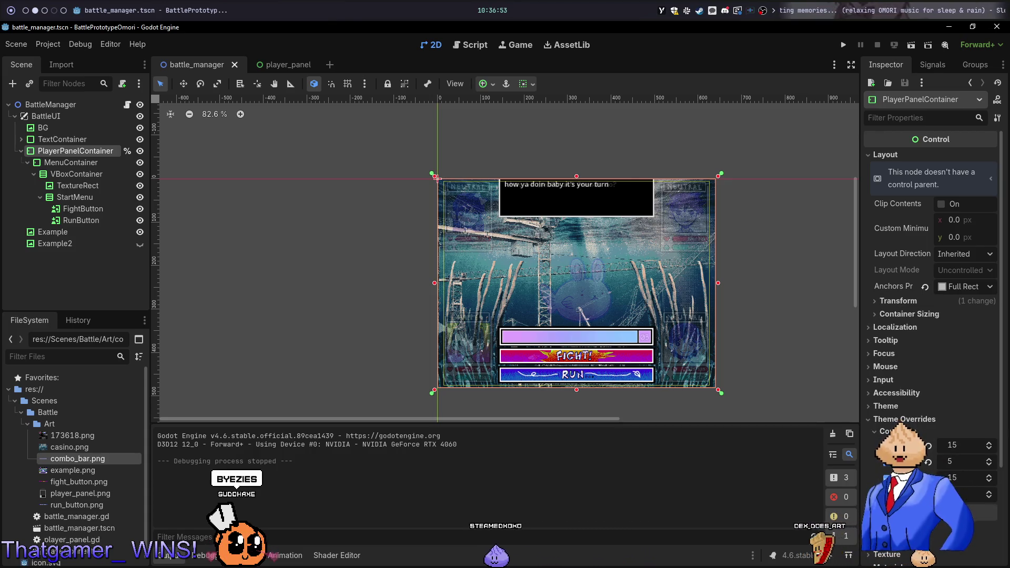
{"action": "left_click_drag", "start_coordinate": [966, 501], "coordinate": [964, 498]}
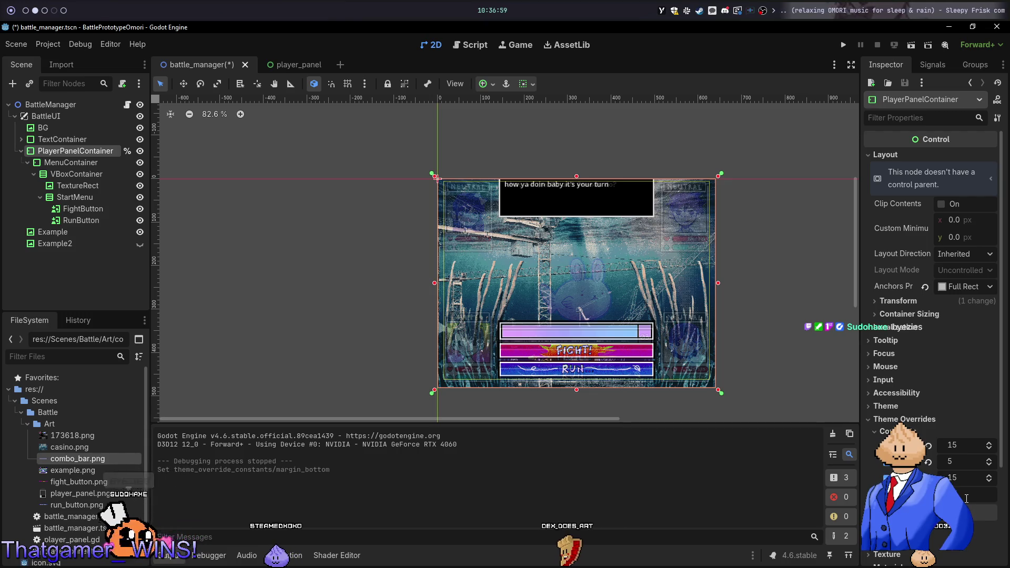
{"action": "key", "text": "F6"}
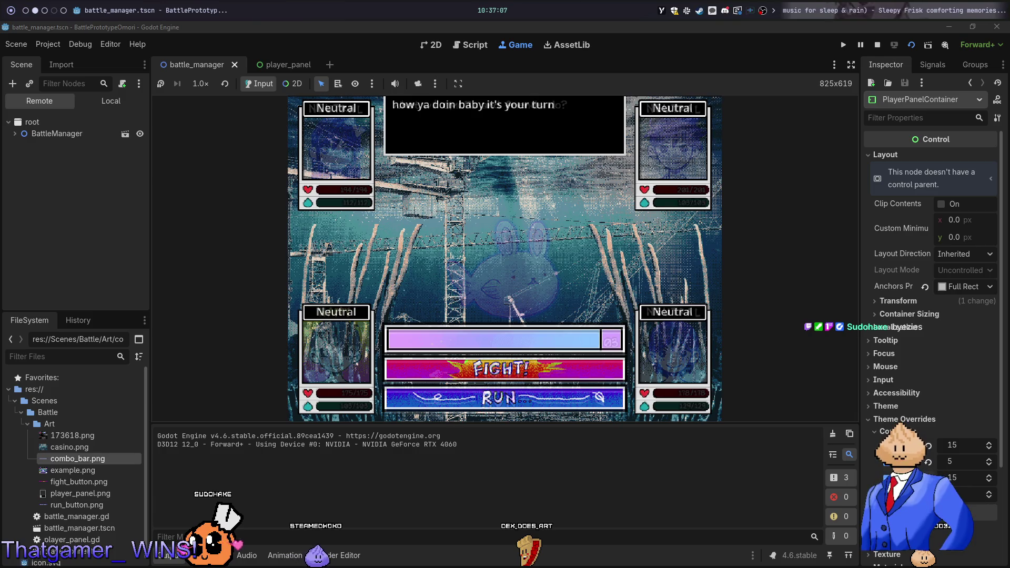
{"action": "key", "text": "F8"}
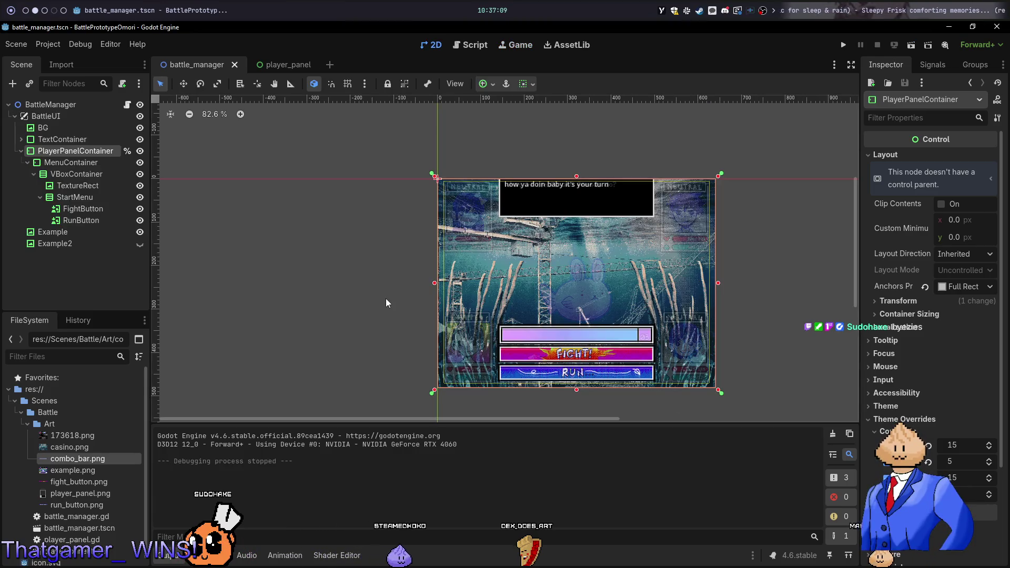
{"action": "key", "text": "F5"}
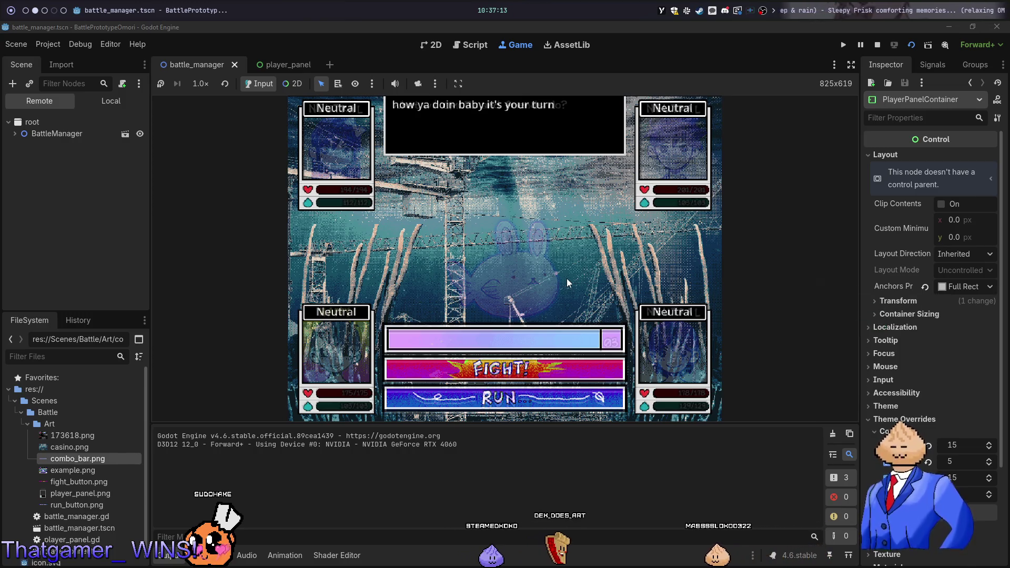
{"action": "key", "text": "F8"}
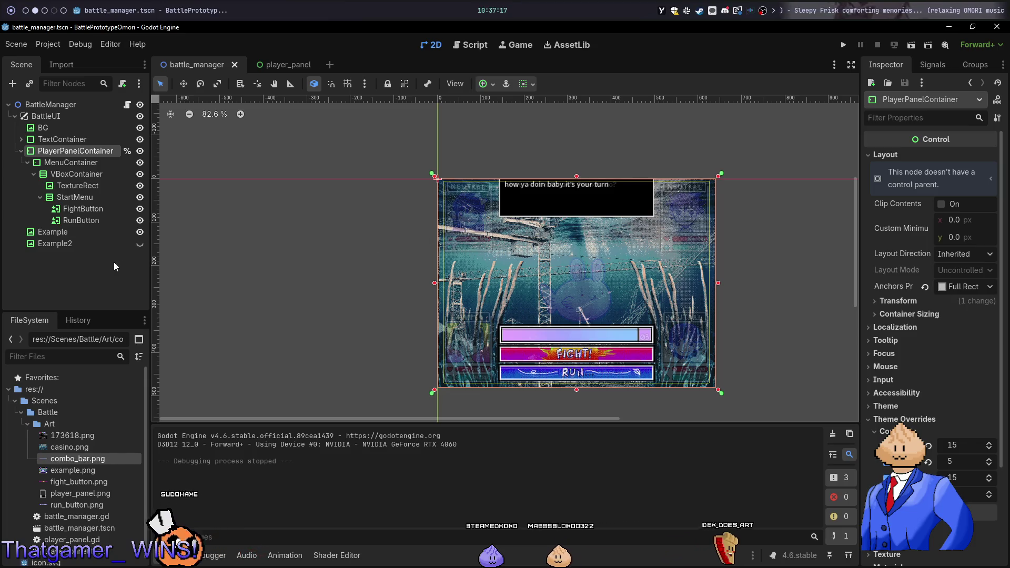
Flick the Example2 reference overlay on and off, leaving it visible for comparison
{"action": "left_click", "coordinate": [142, 244]}
{"action": "left_click", "coordinate": [142, 244]}
{"action": "left_click", "coordinate": [142, 243]}
{"action": "left_click", "coordinate": [142, 243]}
{"action": "left_click", "coordinate": [142, 243]}
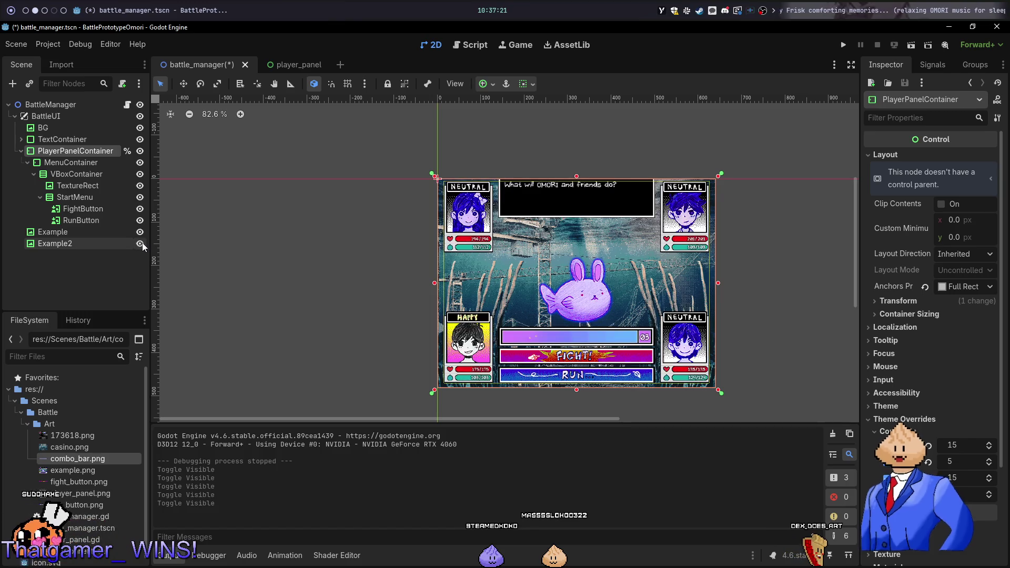
Check VBoxContainer's container sizing, then clear MenuContainer's bottom margin override
{"action": "left_click", "coordinate": [120, 173]}
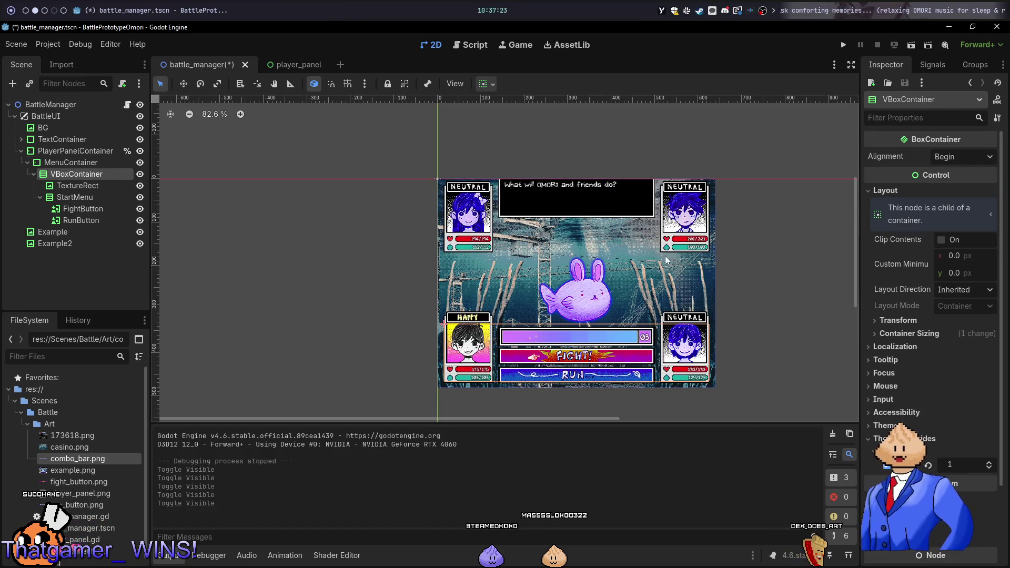
{"action": "left_click", "coordinate": [915, 332]}
{"action": "left_click", "coordinate": [915, 333]}
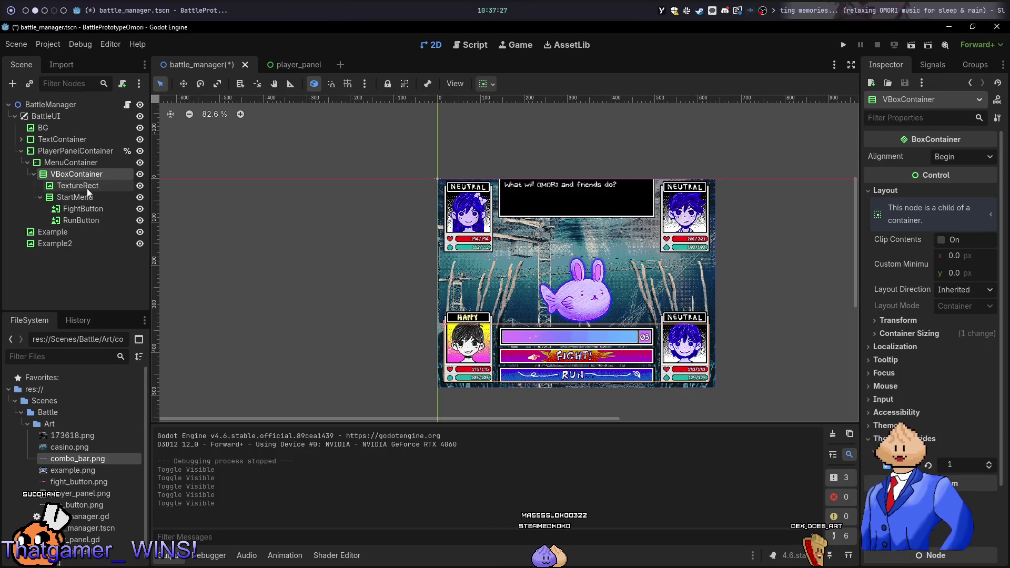
{"action": "left_click", "coordinate": [89, 165]}
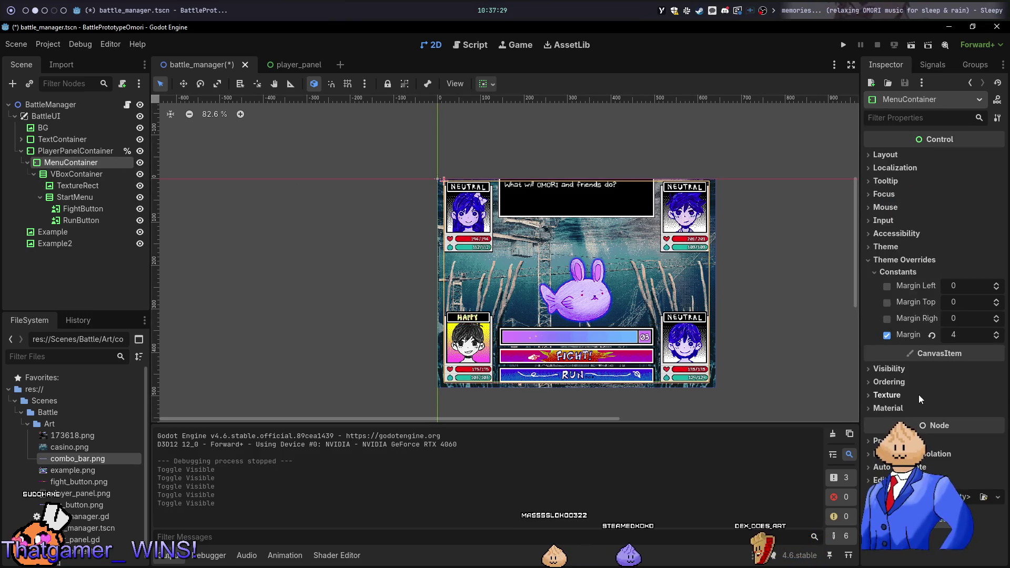
{"action": "left_click", "coordinate": [886, 335]}
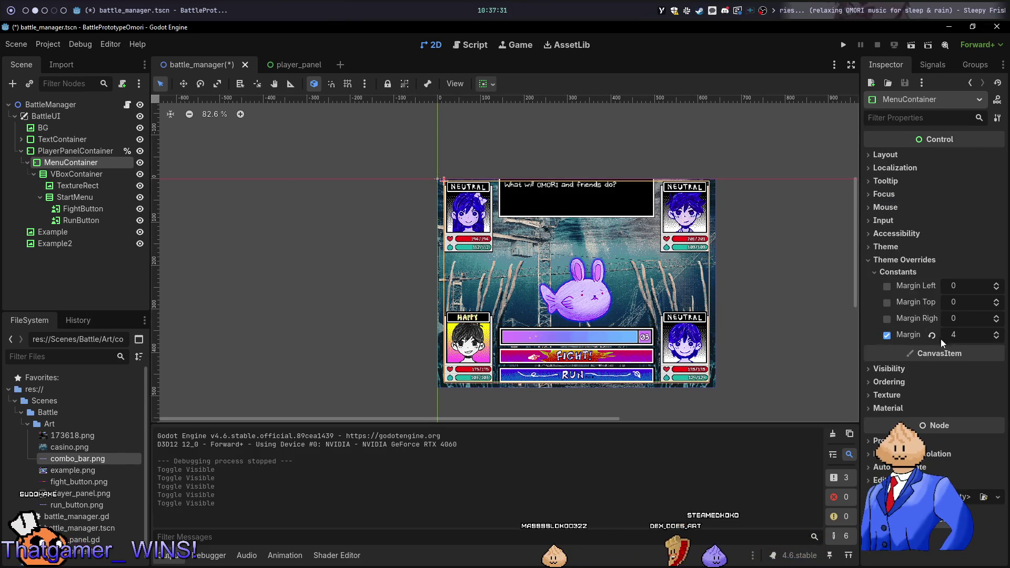
Save and run the scene, then compare the layout against the Example2 overlay
{"action": "key", "text": "F5"}
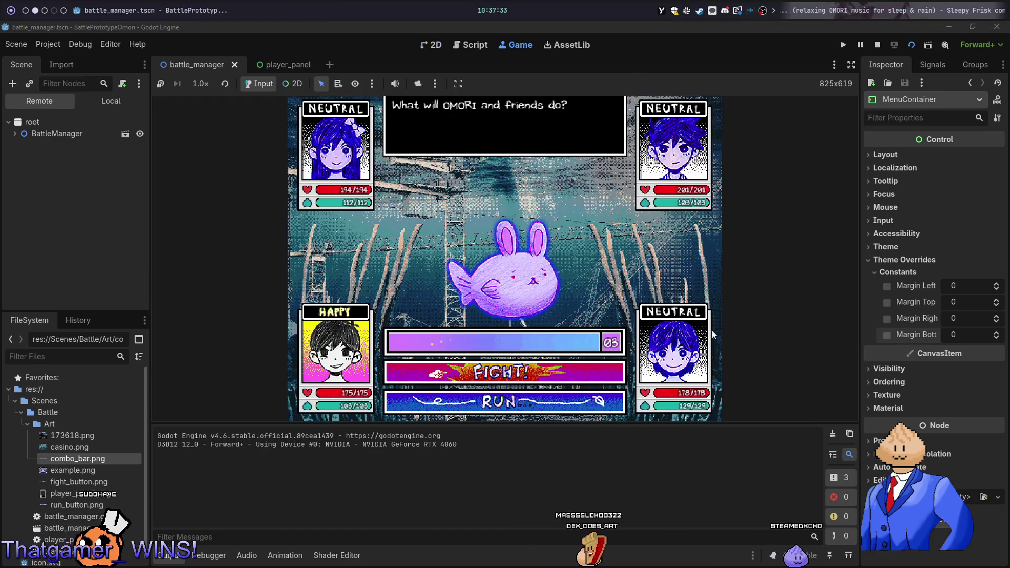
{"action": "key", "text": "F8"}
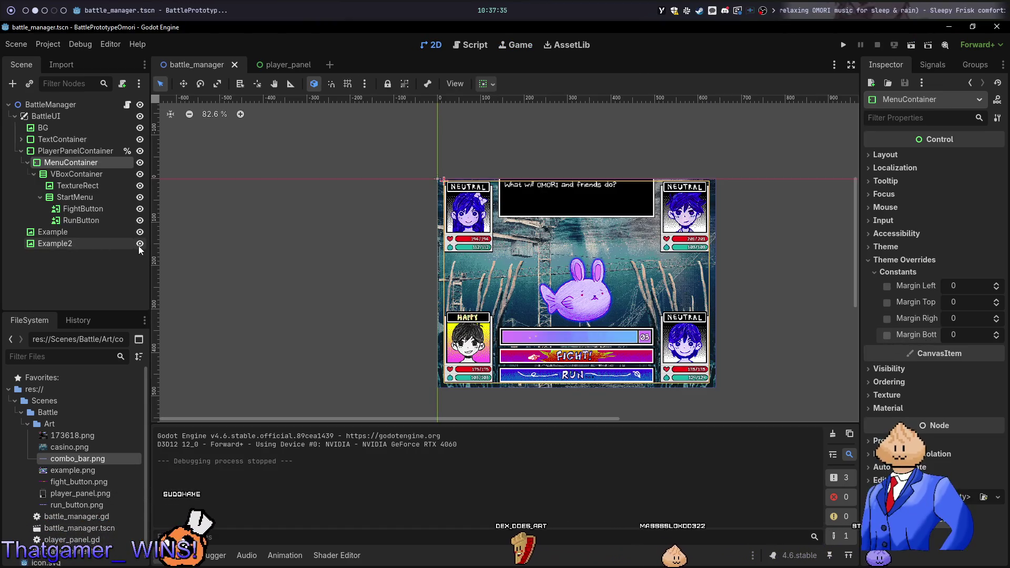
{"action": "left_click", "coordinate": [139, 245]}
{"action": "left_click", "coordinate": [140, 245]}
{"action": "left_click", "coordinate": [139, 244]}
{"action": "left_click", "coordinate": [139, 243]}
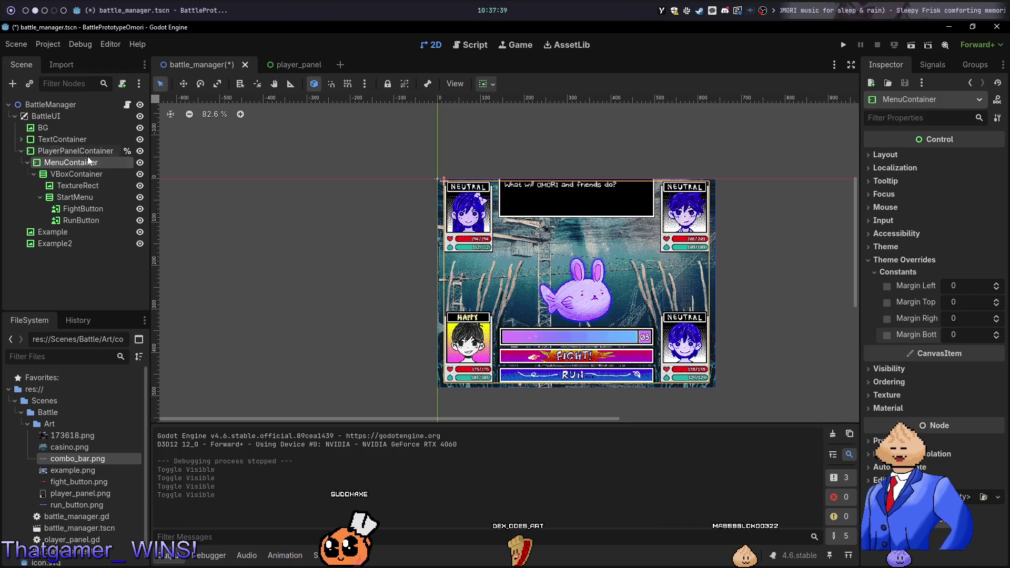
Set MenuContainer's Margin Bottom to 1, then save and run the scene
{"action": "left_click", "coordinate": [970, 336]}
{"action": "type", "text": "1"}
{"action": "key", "text": "Return"}
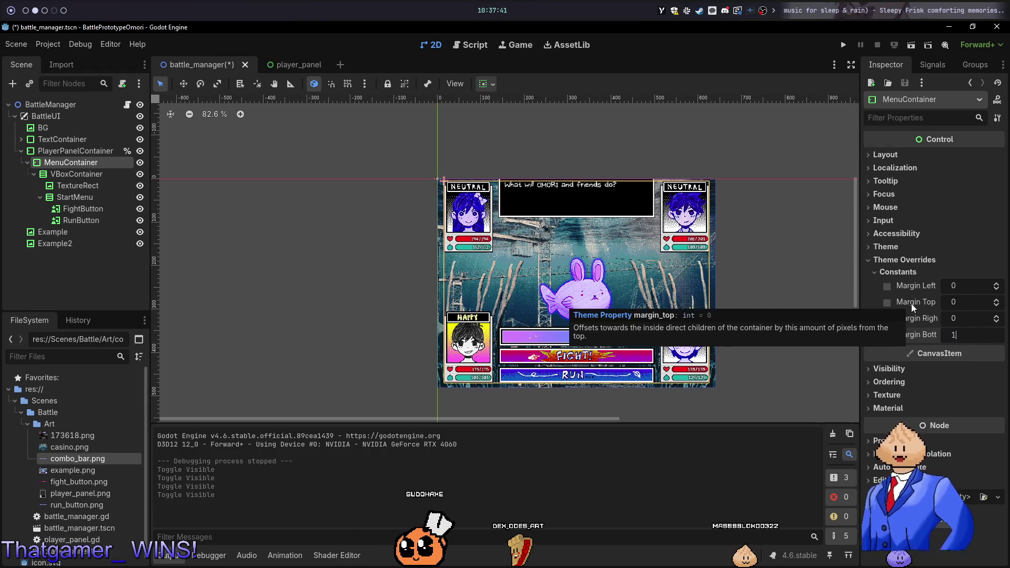
{"action": "key", "text": "F5"}
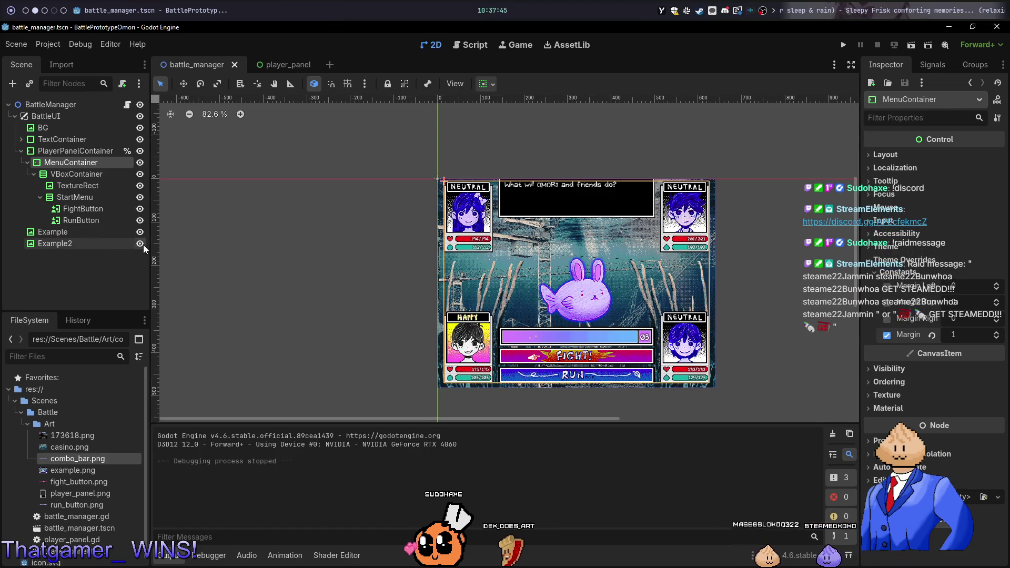
Compare the adjusted menu with the Example2 overlay, leaving the overlay visible
{"action": "left_click", "coordinate": [144, 245]}
{"action": "left_click", "coordinate": [143, 245]}
{"action": "left_click", "coordinate": [143, 244]}
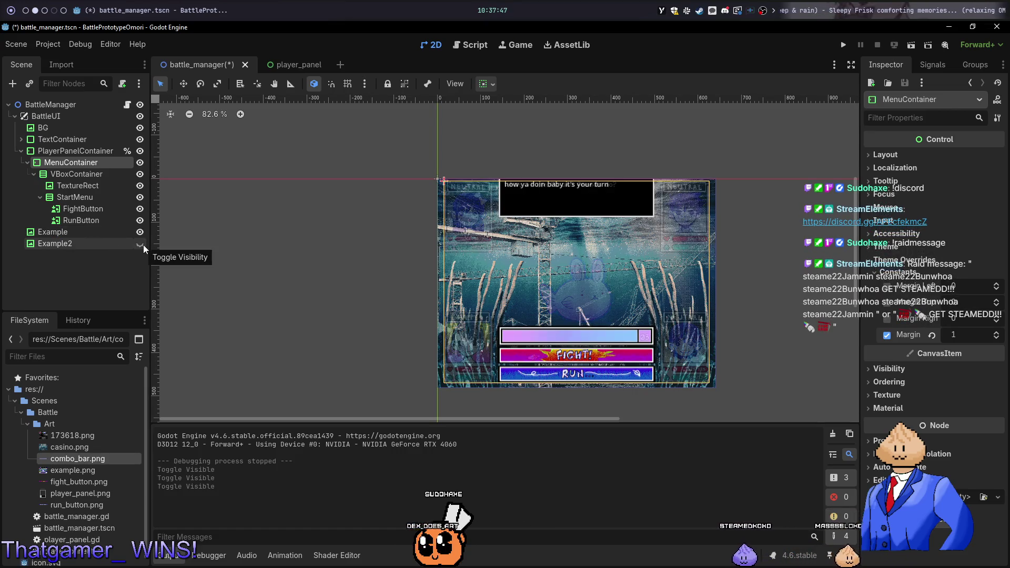
{"action": "left_click", "coordinate": [143, 244]}
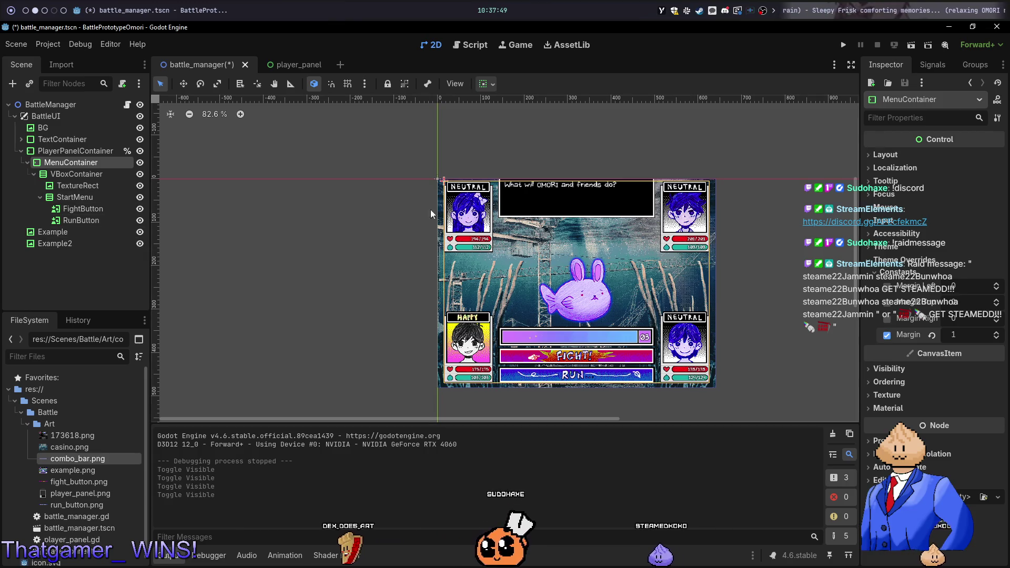